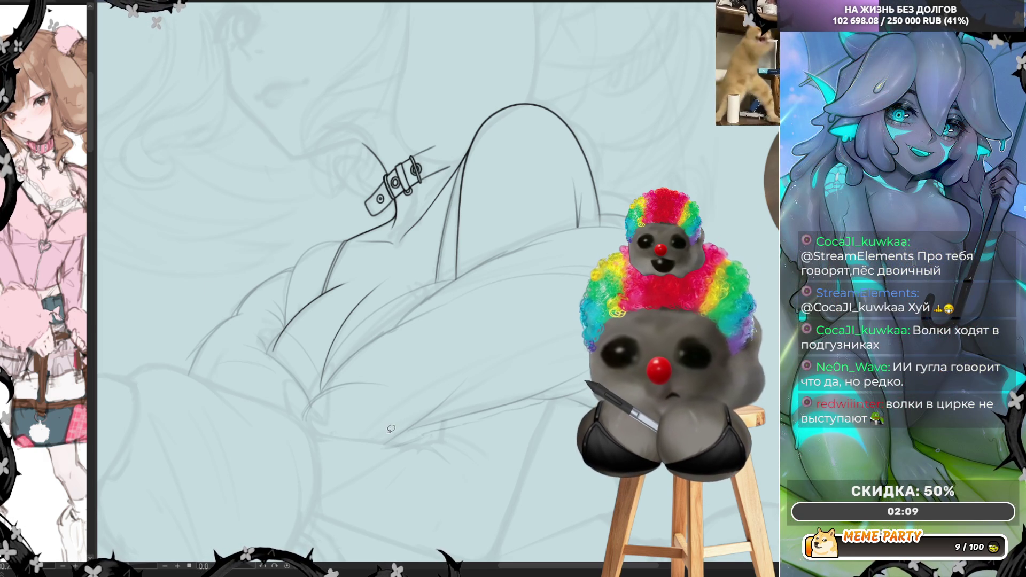
Step: Draw and undo two trial strokes across the sketch, mirroring the canvas view between them
drag(401, 431, 453, 421)
key(ctrl+z)
key(h)
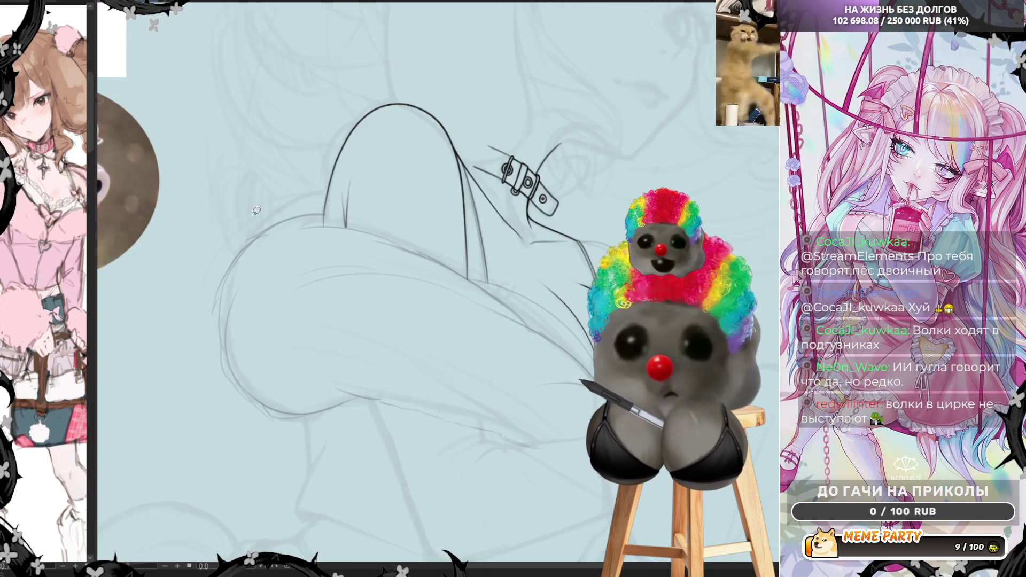
drag(353, 298, 517, 326)
key(ctrl+z)
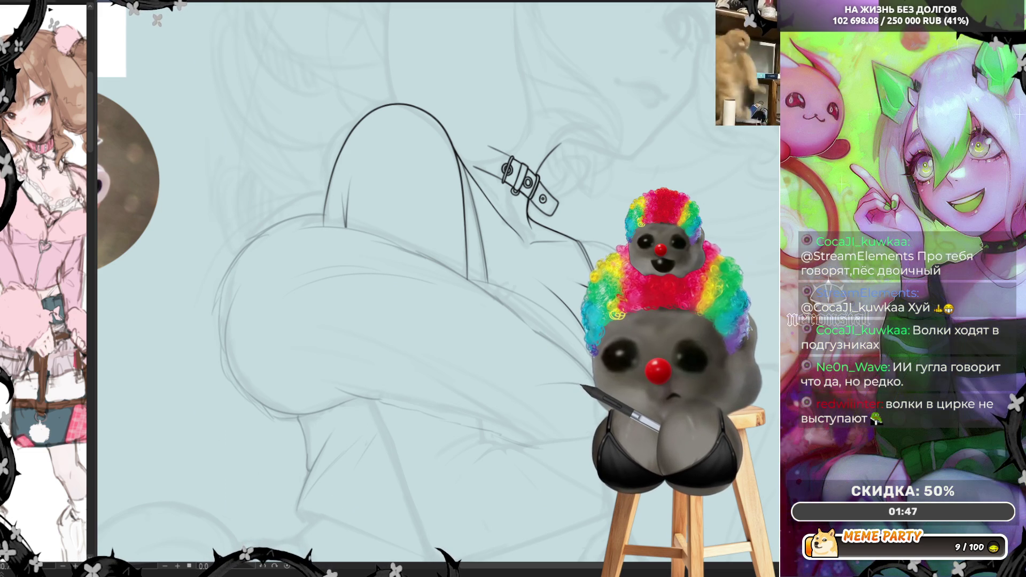
Step: Ink a short dark line on the chest contour just below the buckle strap
scroll(396, 305, down, 2)
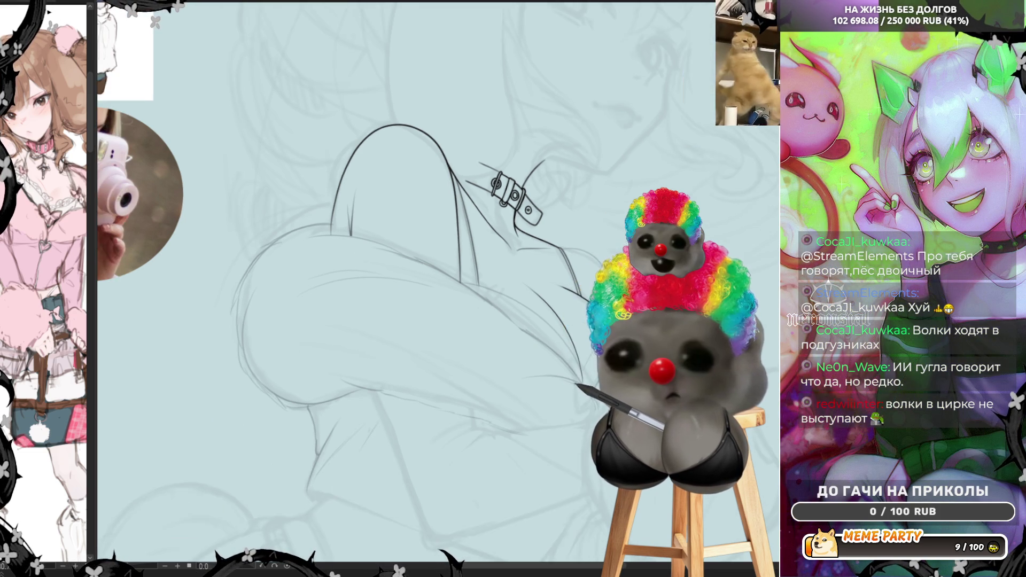
scroll(396, 267, up, 2)
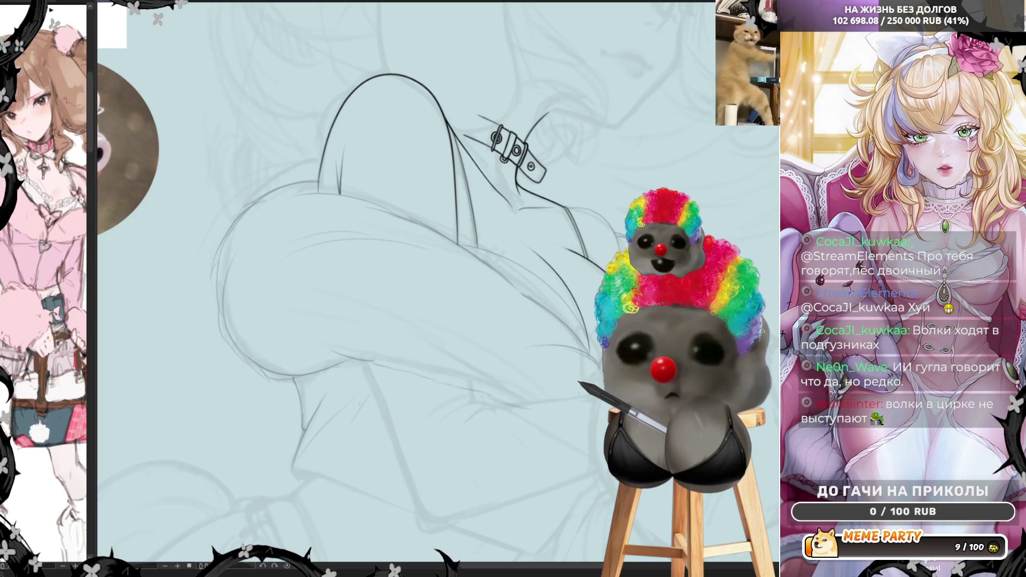
key(ctrl+minus)
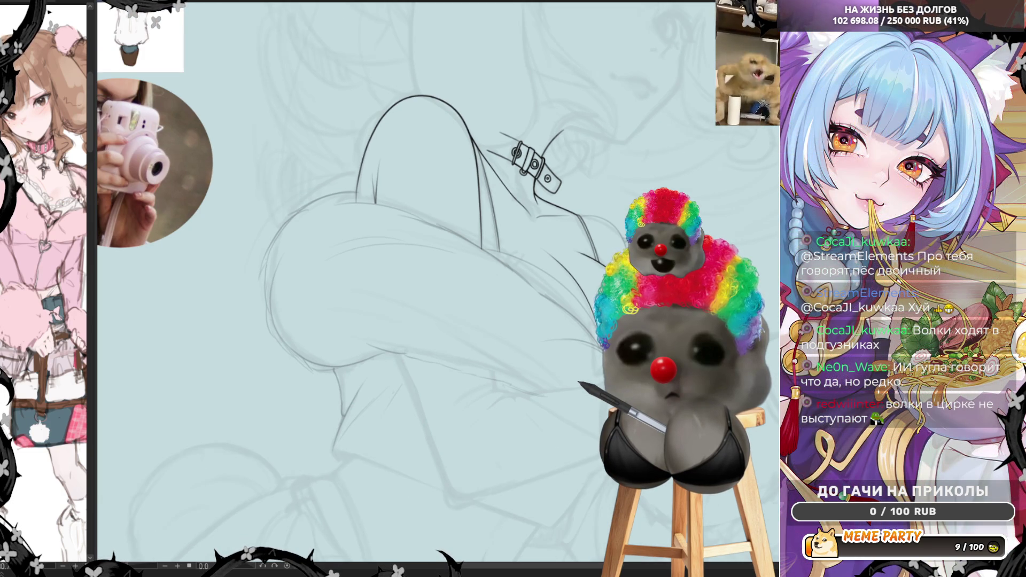
key(ctrl+plus)
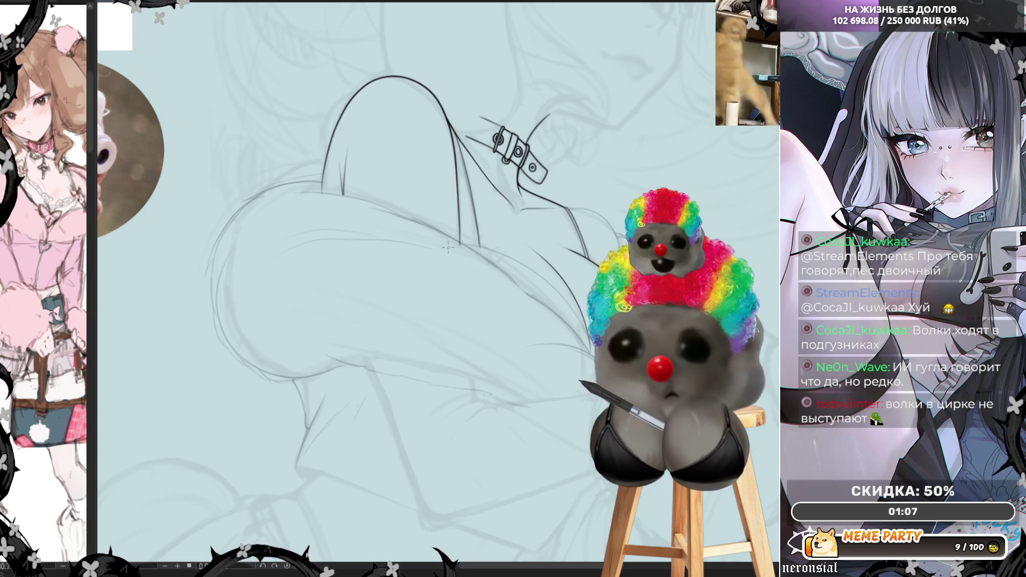
drag(479, 242, 468, 231)
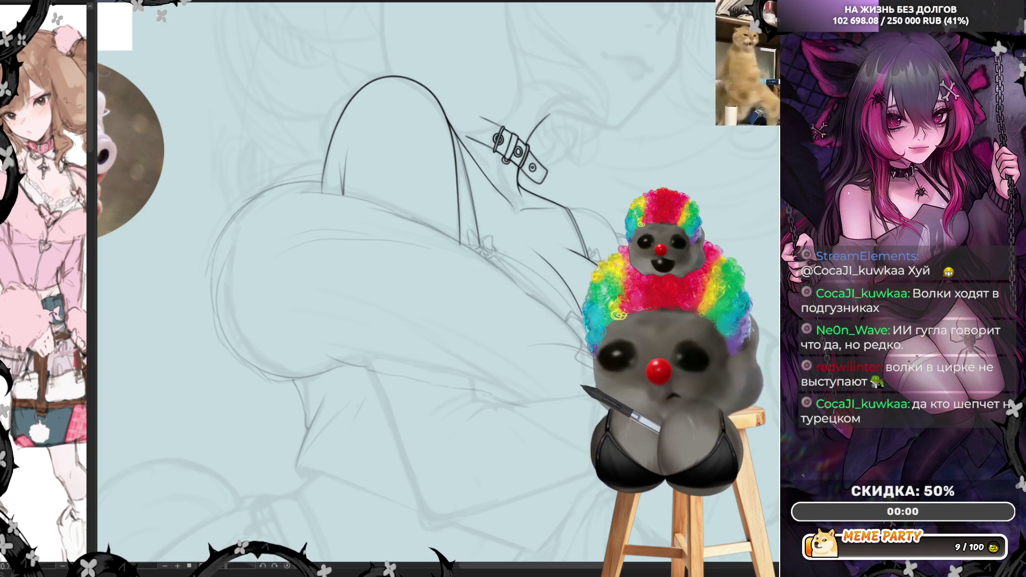
scroll(359, 331, down, 2)
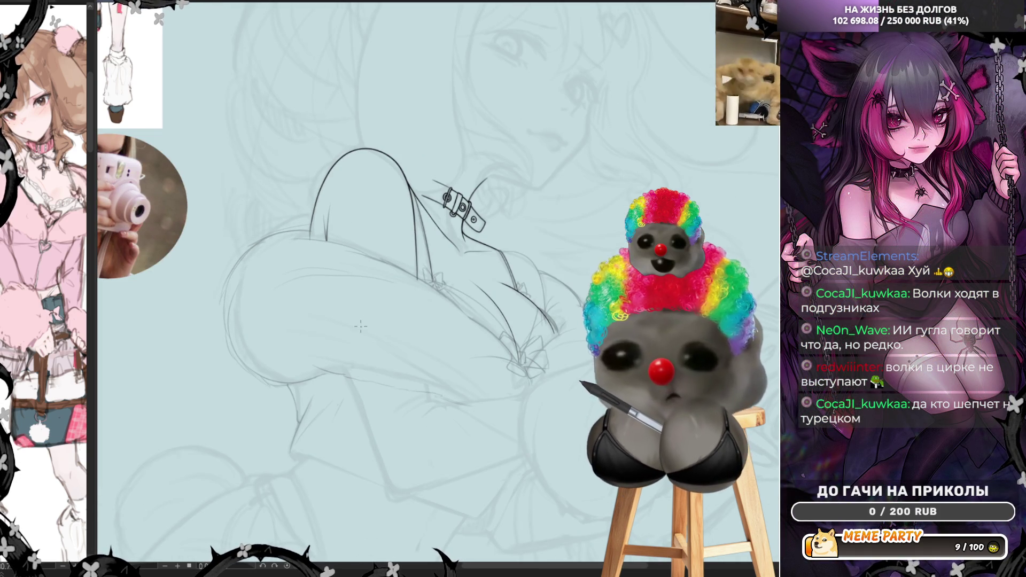
Step: Extend the dark ink curve further down and mirror the canvas view back
scroll(360, 329, up, 2)
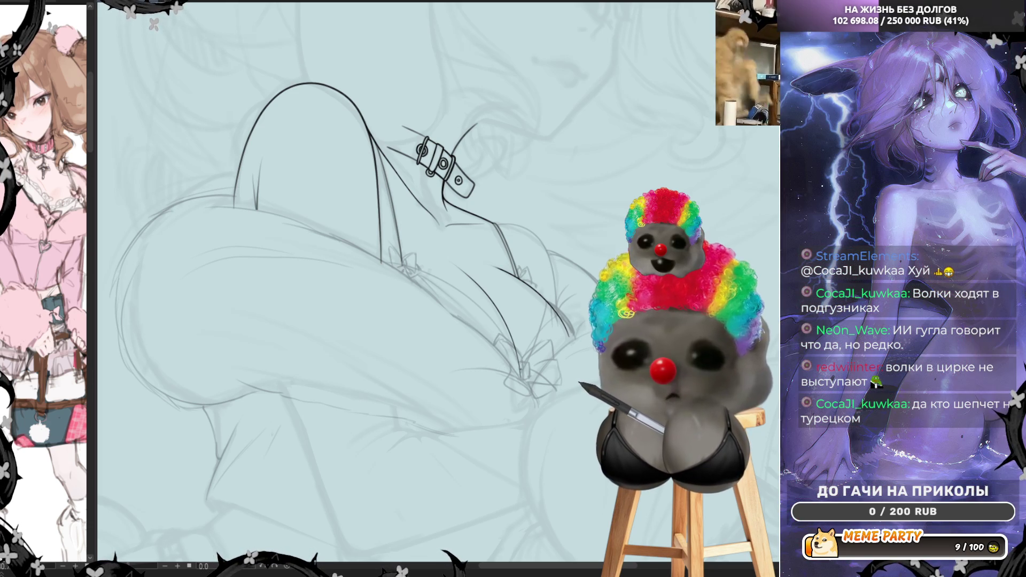
drag(511, 348, 523, 369)
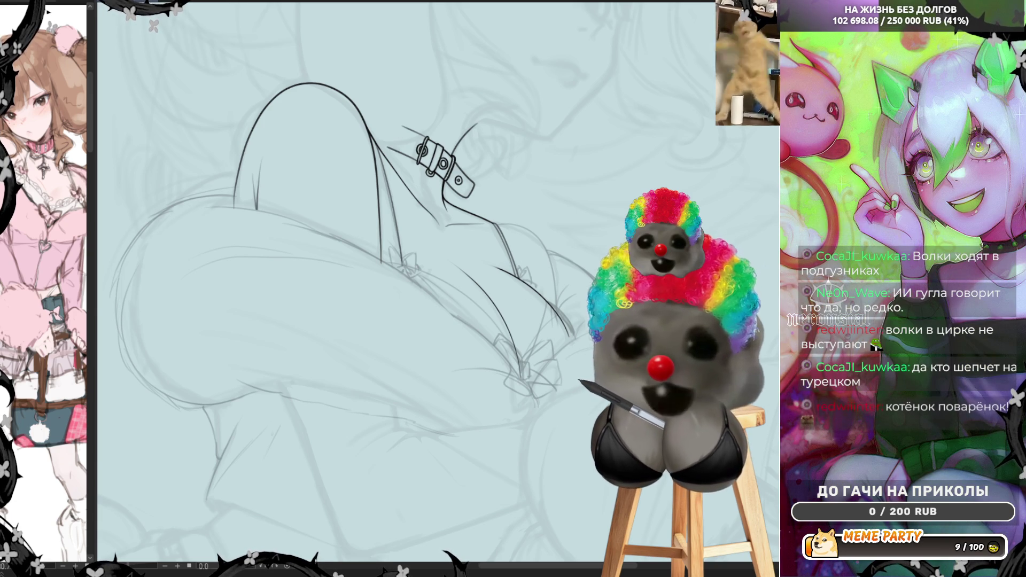
key(h)
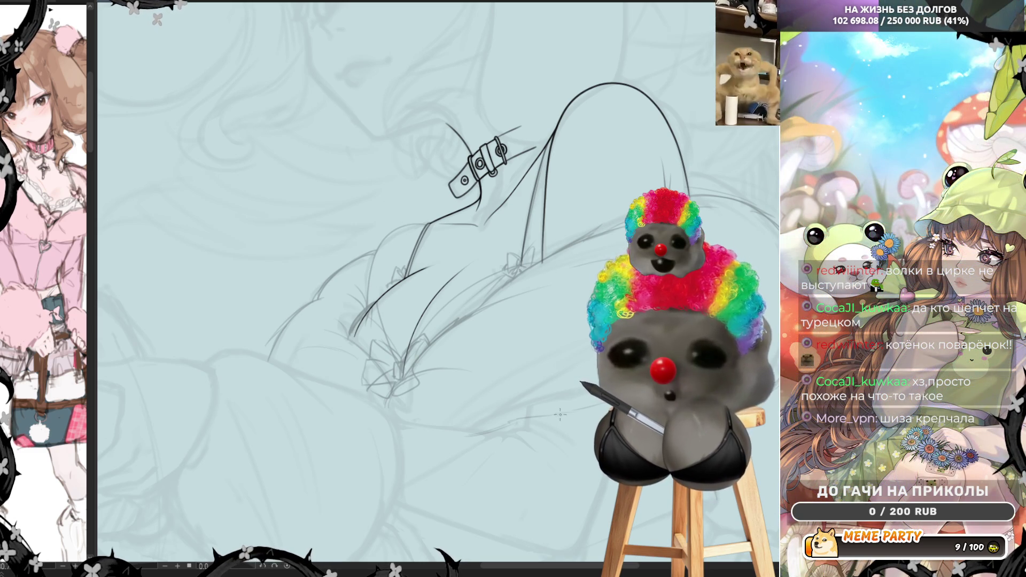
Step: Add three short contour strokes along the chest, the sleeve fold and the rising contour
drag(508, 417, 580, 410)
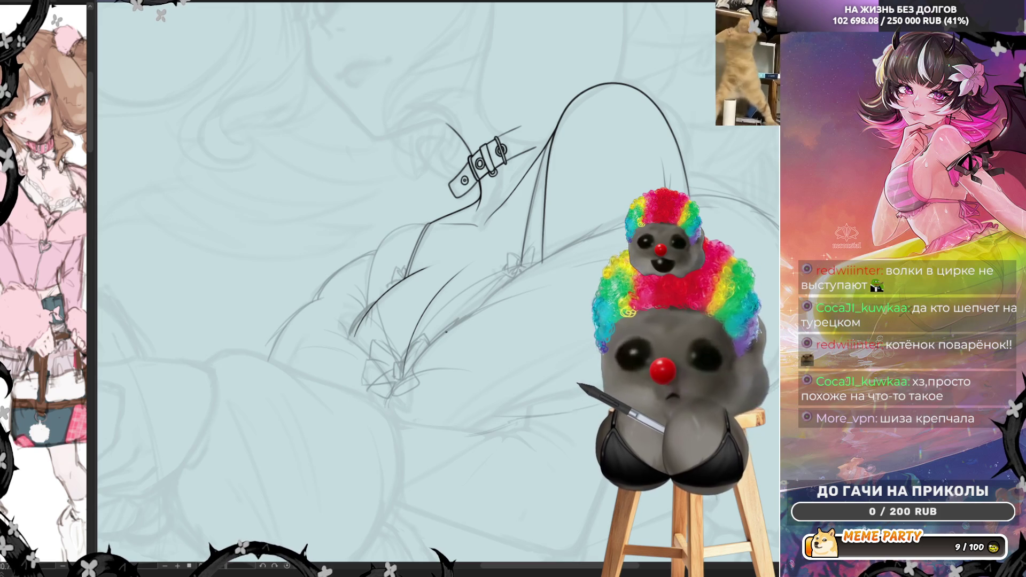
drag(461, 367, 489, 360)
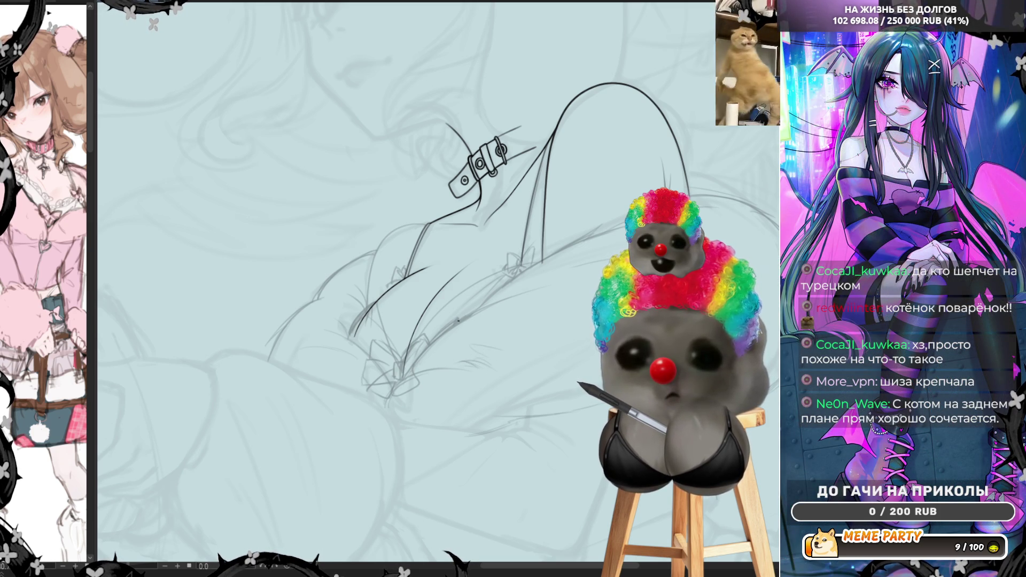
drag(264, 345, 277, 329)
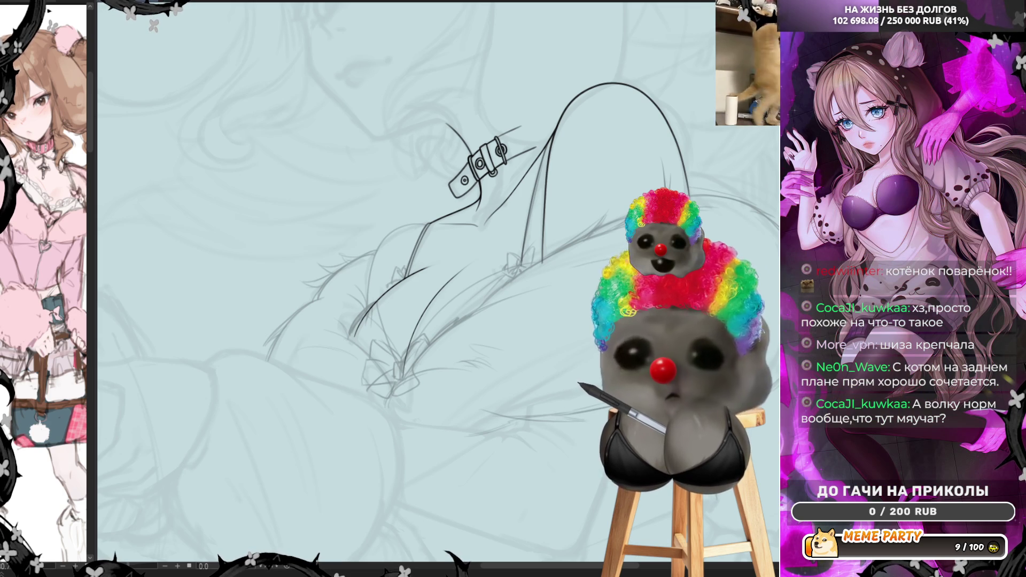
Step: Narrow the reference panel, zoom the reference figure out, and pan the canvas down to the lower sketch
scroll(547, 209, down, 3)
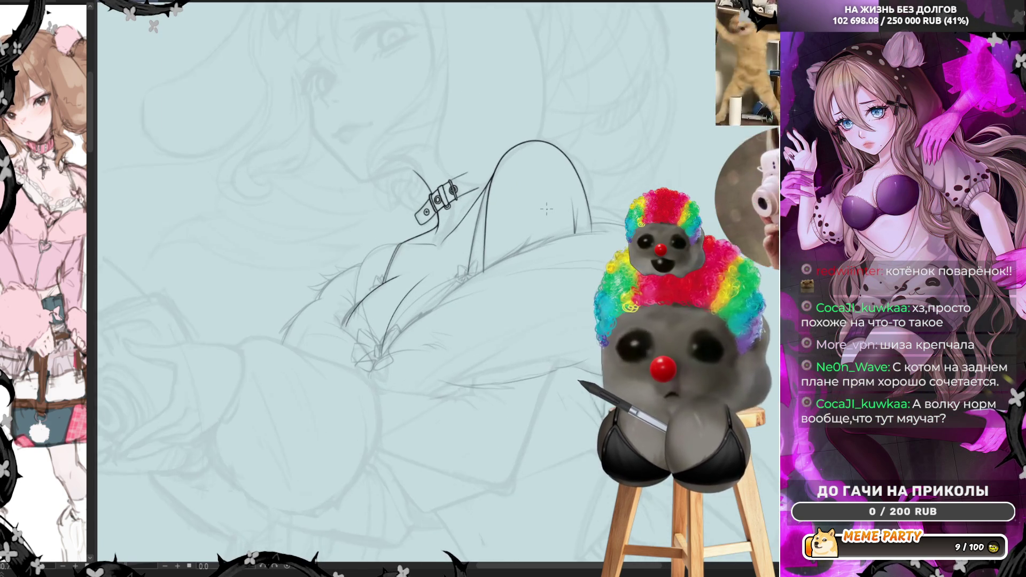
scroll(546, 209, up, 2)
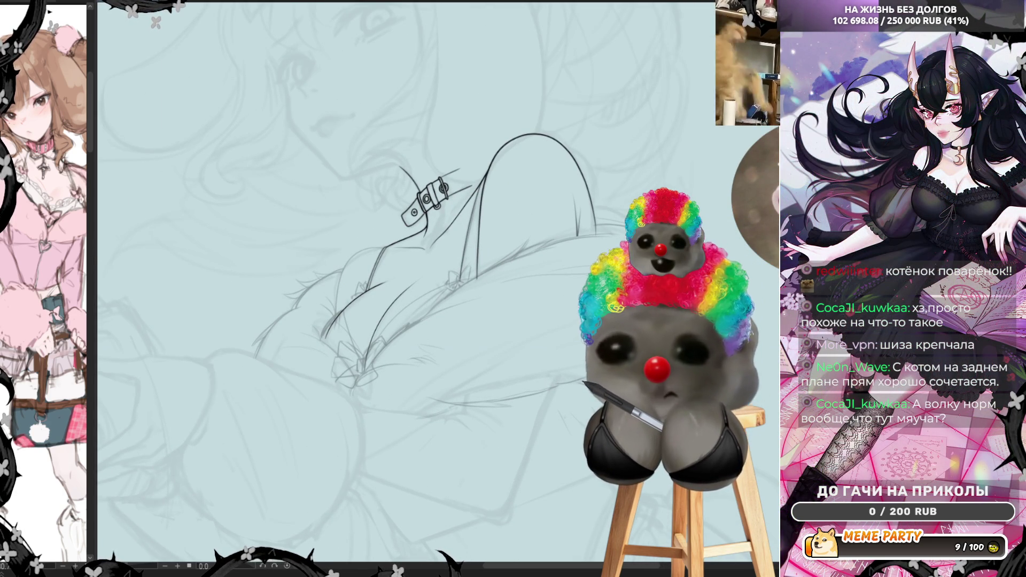
mouse_move(92, 267)
mouse_down()
mouse_move(61, 268)
mouse_move(86, 257)
mouse_move(112, 271)
mouse_up()
scroll(51, 284, down, 3)
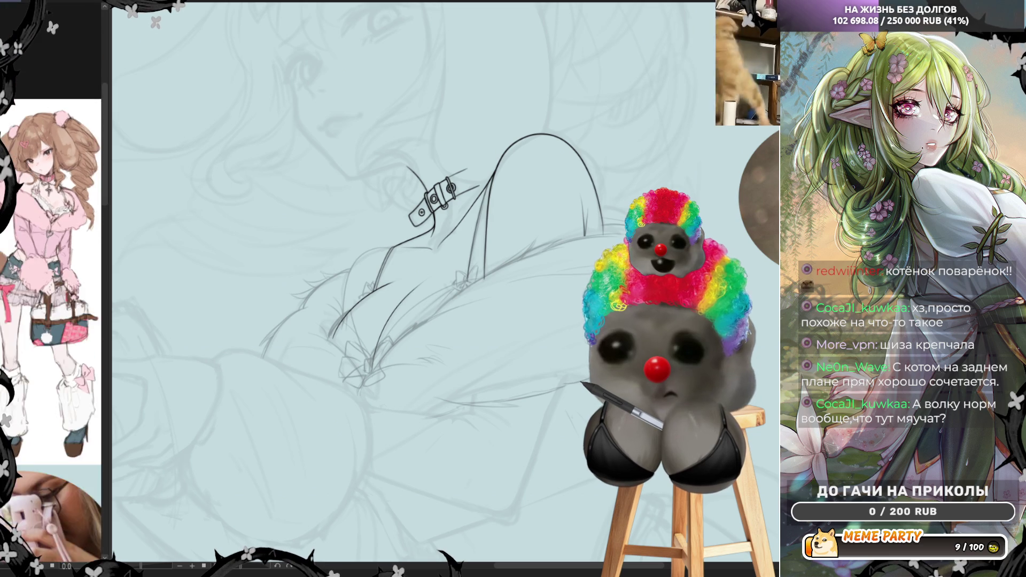
scroll(588, 276, up, 2)
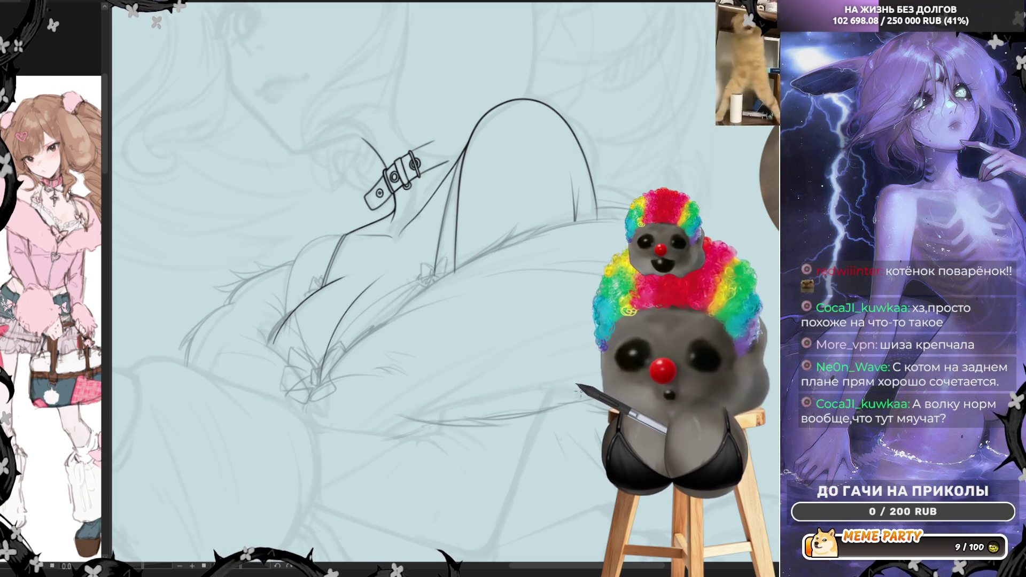
scroll(561, 324, down, 5)
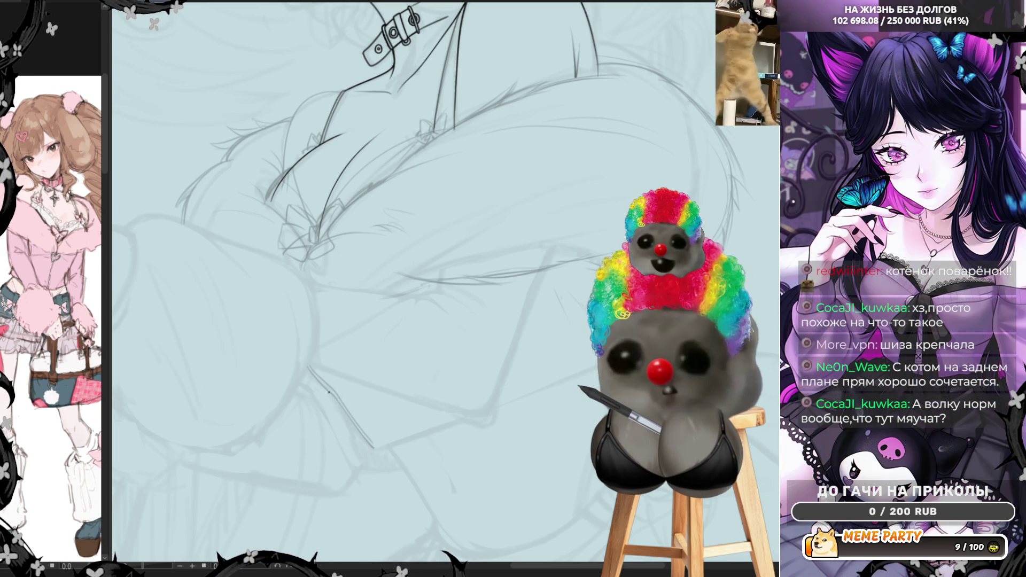
Step: Ink the lower sleeve edge: an upward line, a short bottom segment and one long rising stroke
drag(360, 453, 338, 399)
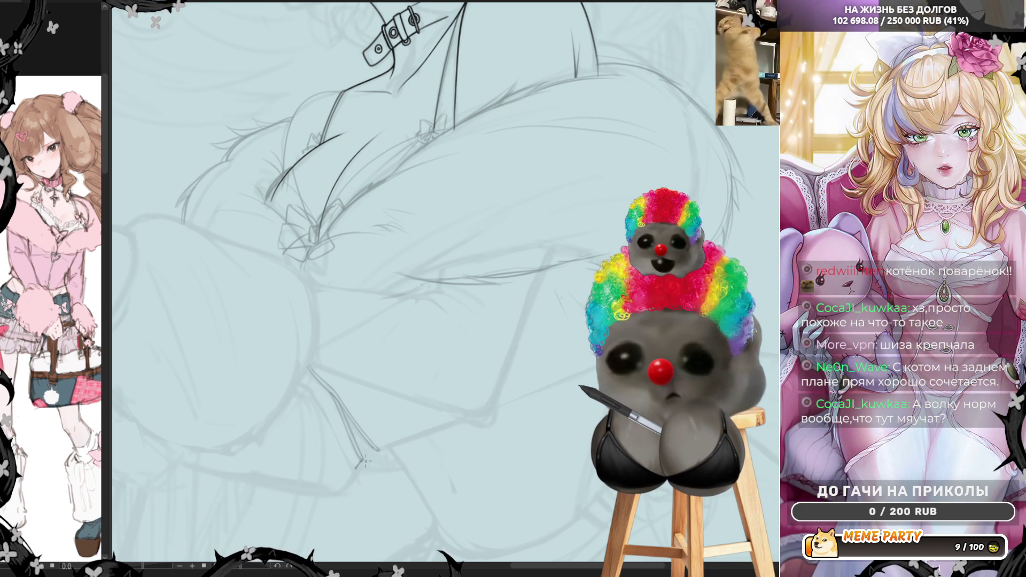
drag(362, 471, 395, 471)
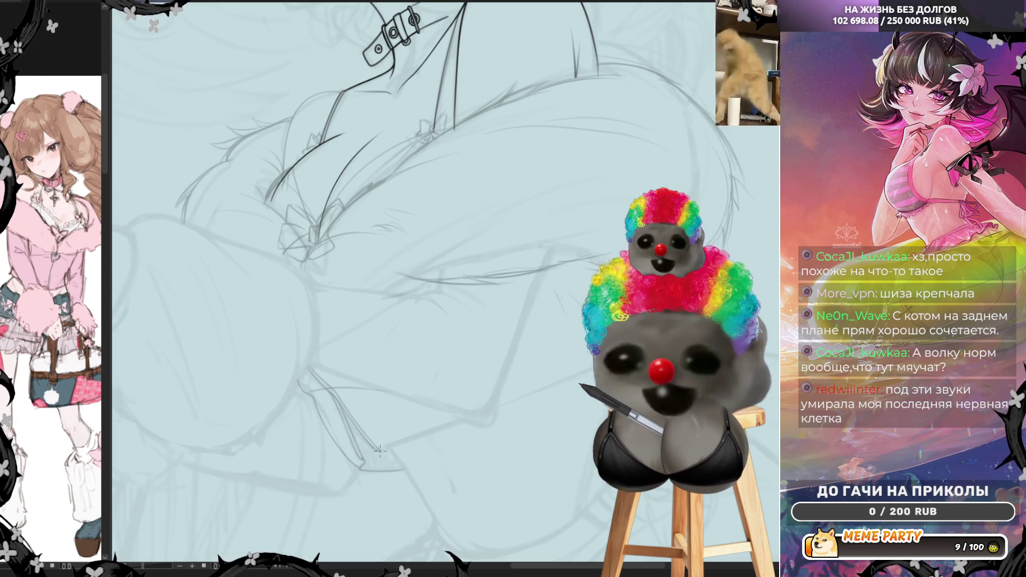
drag(382, 453, 467, 425)
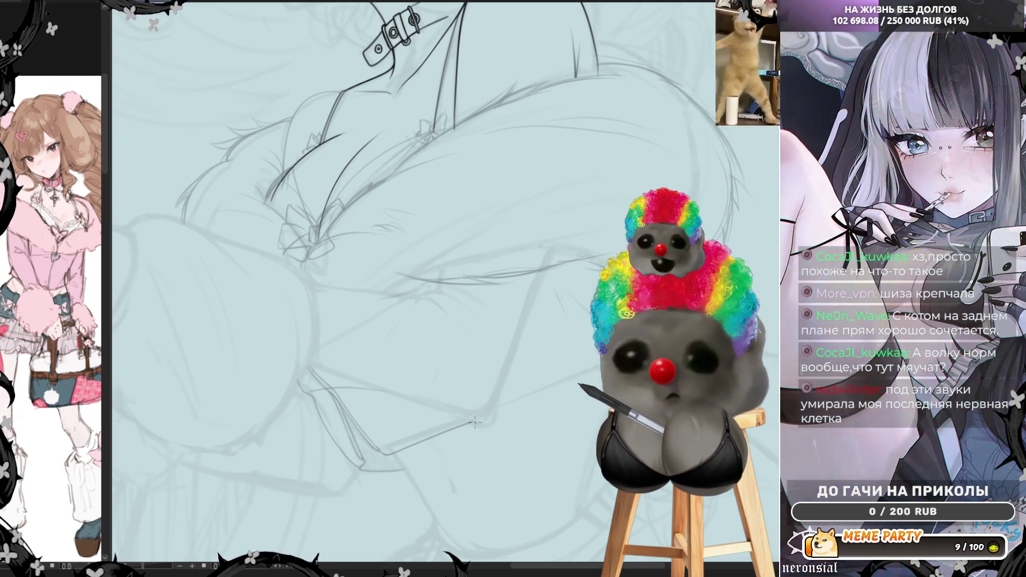
key(ctrl+z)
drag(377, 454, 574, 380)
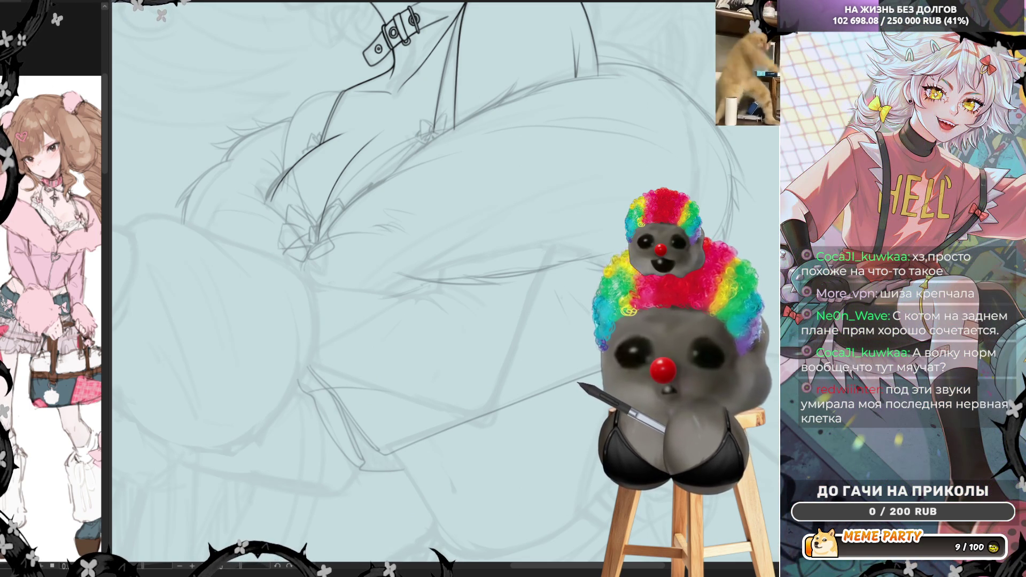
drag(399, 462, 436, 517)
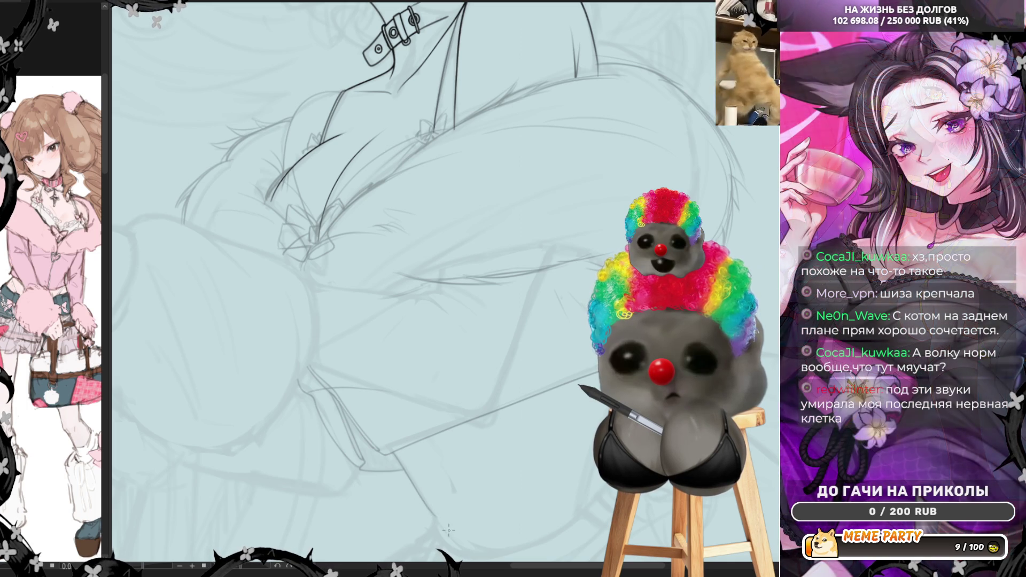
key(ctrl+z)
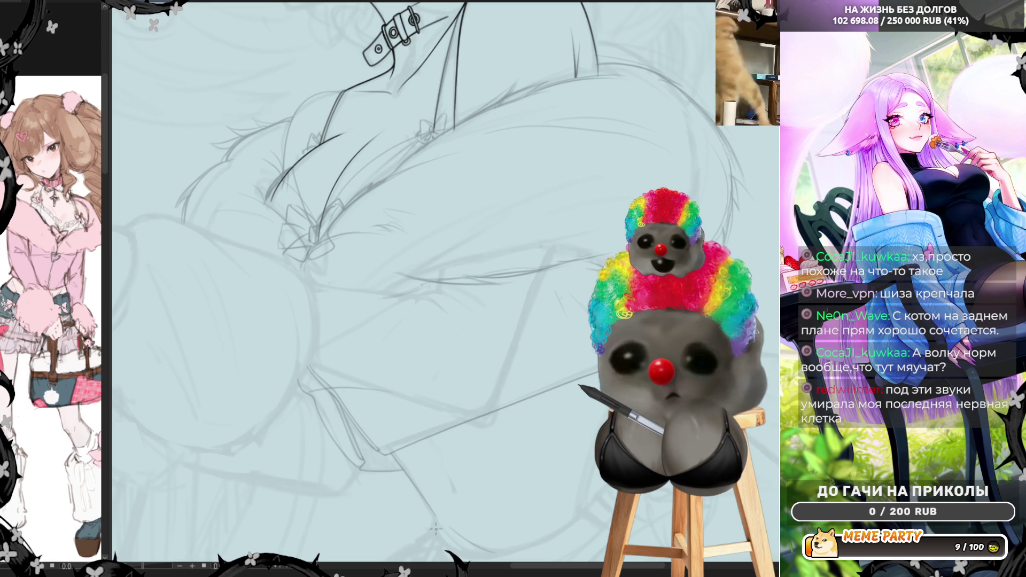
scroll(360, 366, down, 3)
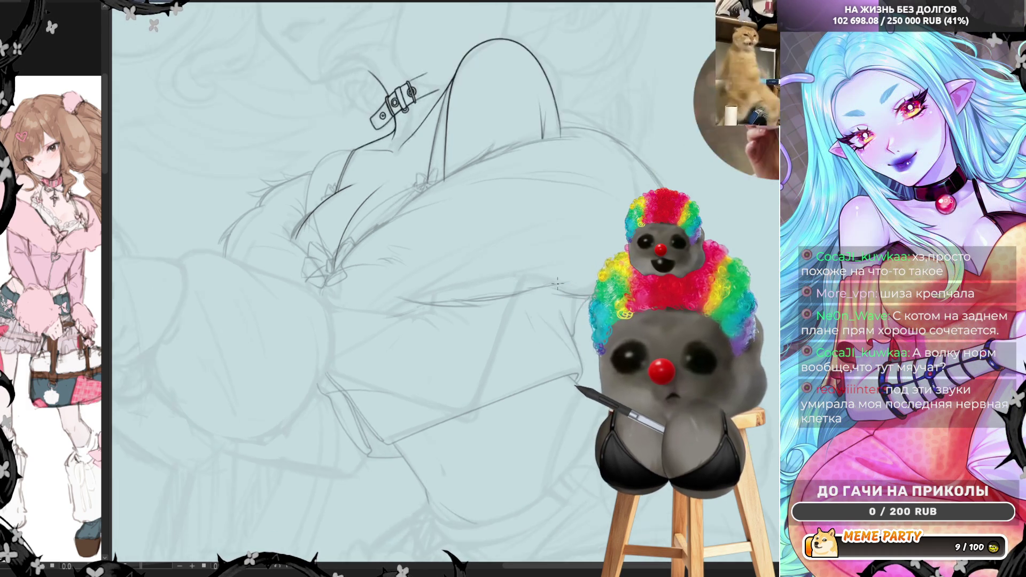
Step: Hide the grey rough sketch, recolour the sketch lines purple, and mirror the canvas
key(ctrl+z)
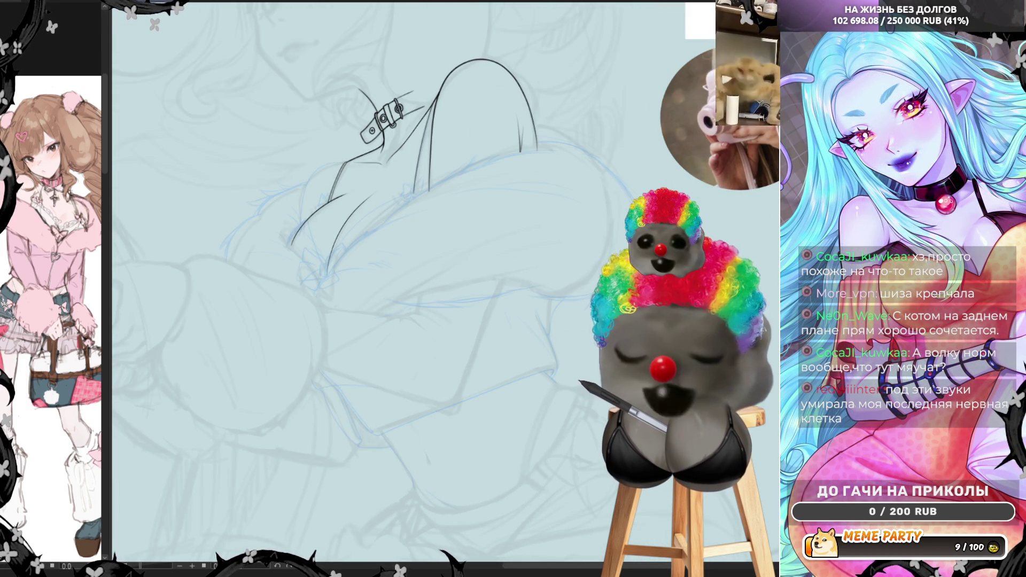
key(ctrl+z)
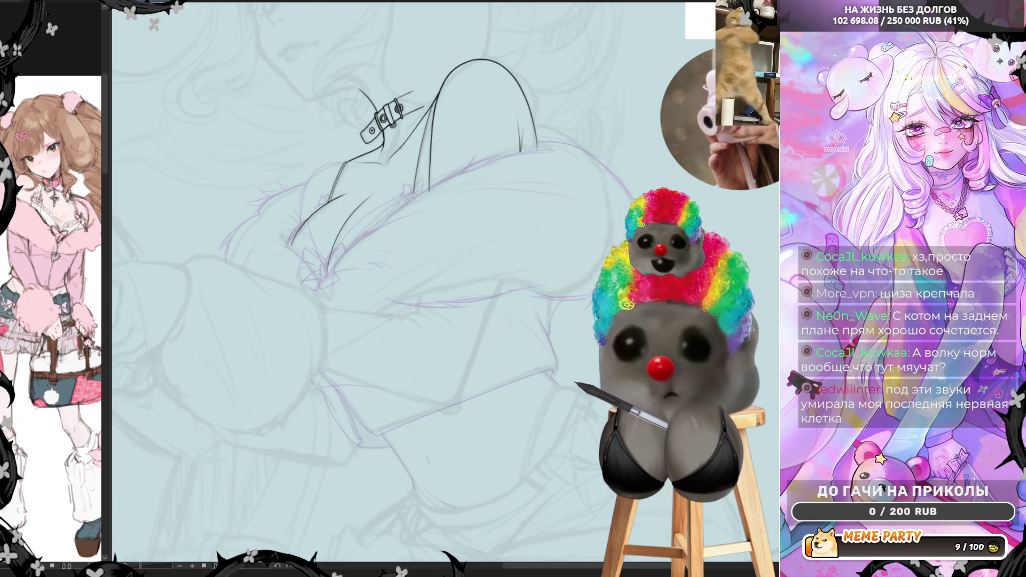
key(h)
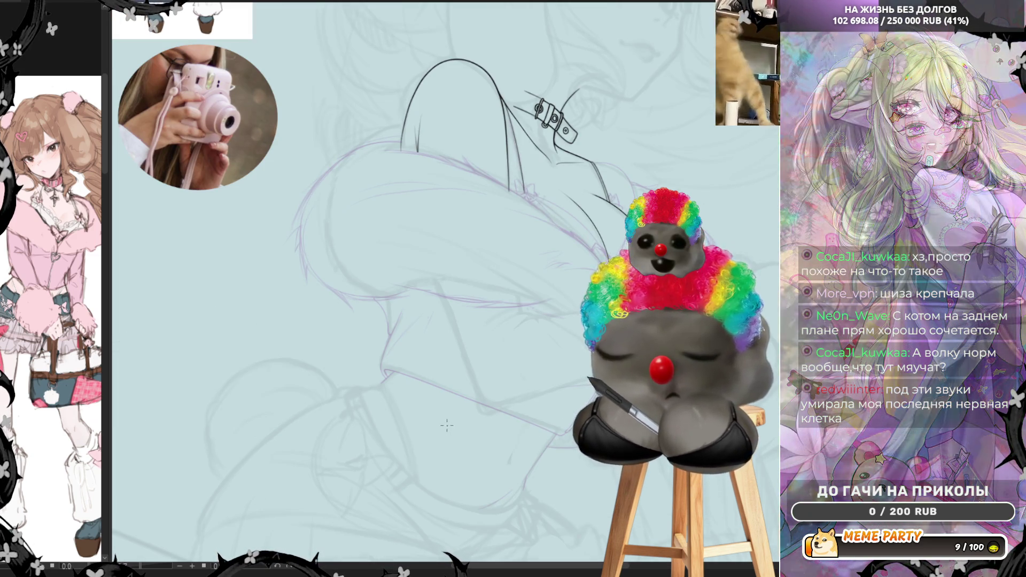
Step: Zoom in and ink a dark curve running upward on the sleeve
scroll(512, 344, up, 1)
scroll(511, 344, down, 4)
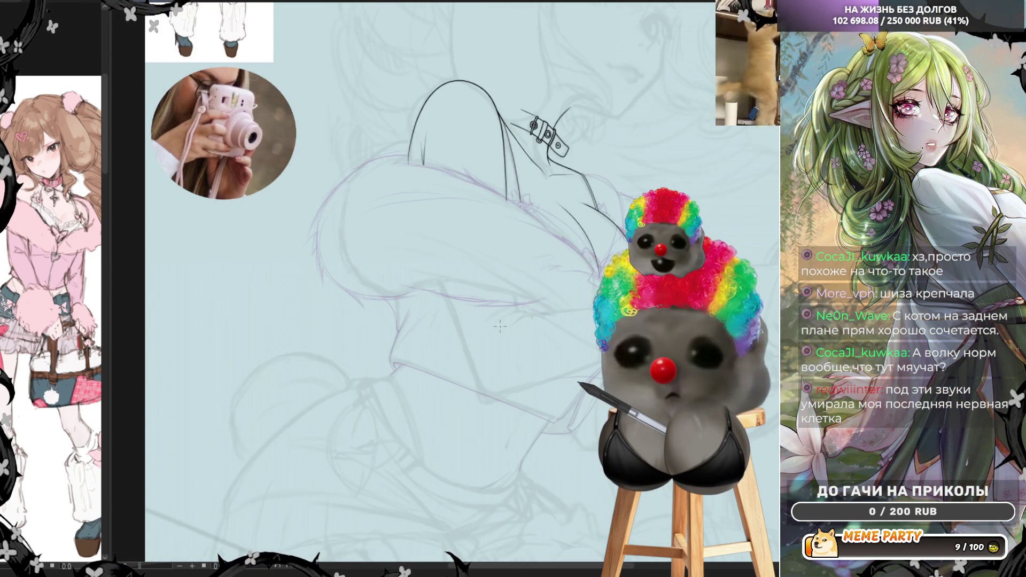
scroll(491, 453, up, 4)
scroll(491, 453, up, 3)
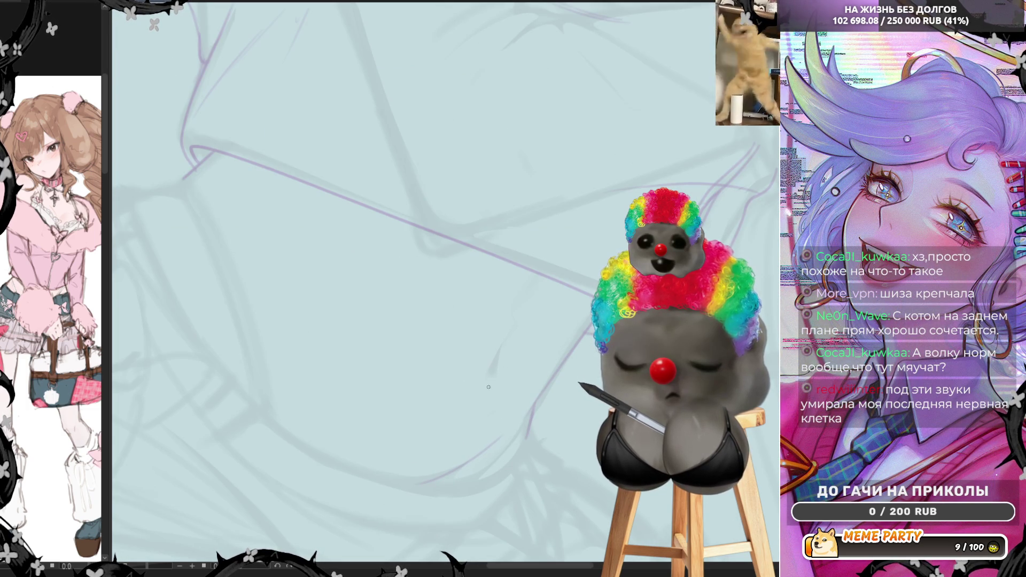
drag(491, 379, 503, 341)
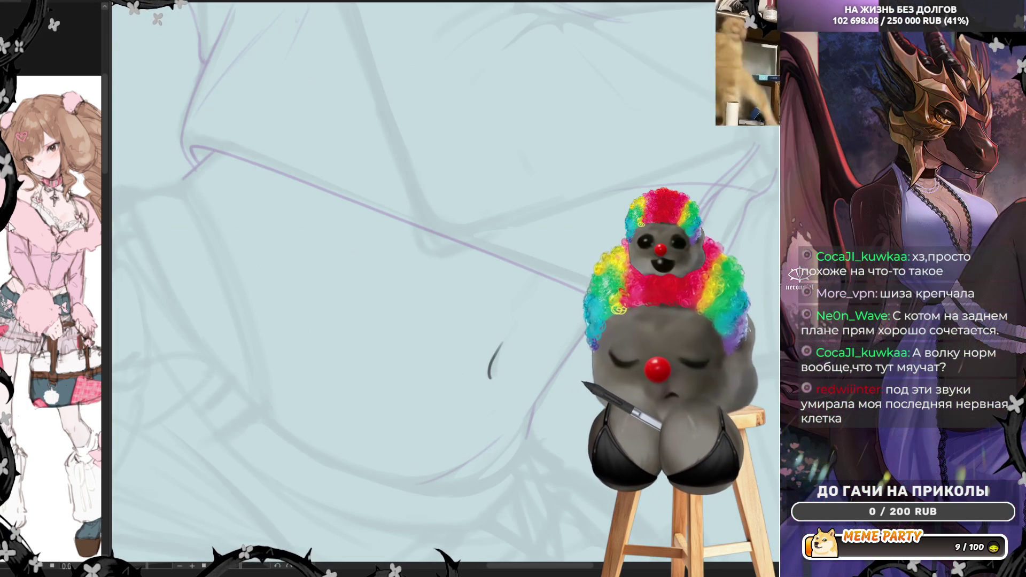
Step: Redraw the short curved sleeve stroke and add two more dark strokes at the sleeve's lower edge
key(ctrl+z)
drag(488, 374, 504, 346)
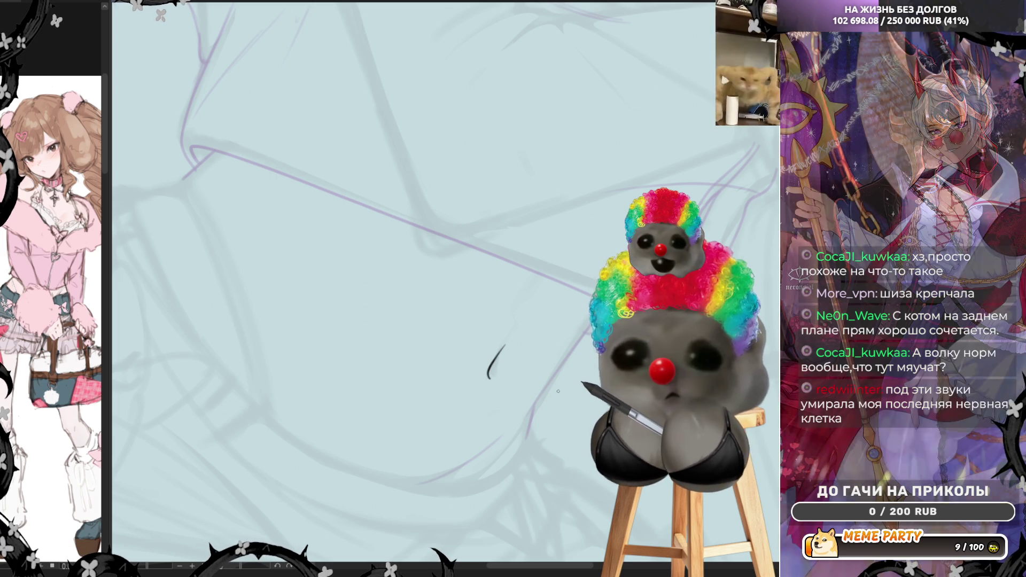
drag(525, 441, 533, 402)
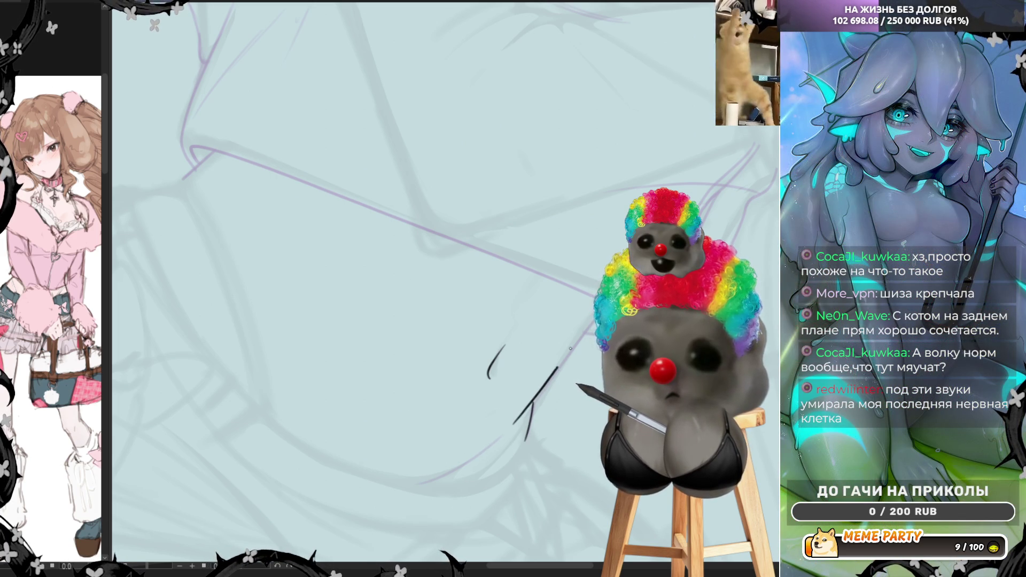
drag(511, 427, 544, 390)
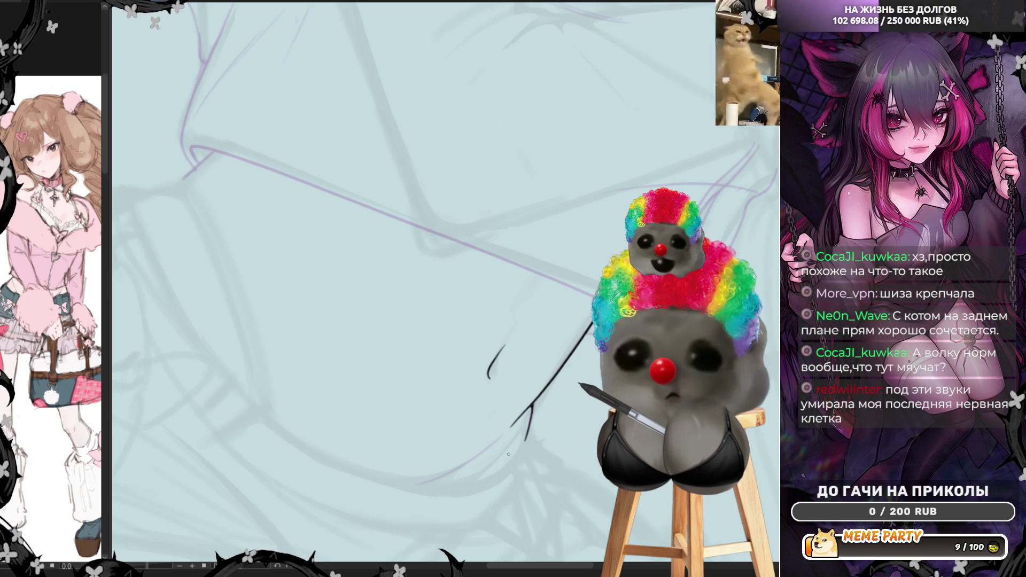
mouse_move(378, 160)
mouse_down()
mouse_move(316, 228)
mouse_move(309, 316)
mouse_up()
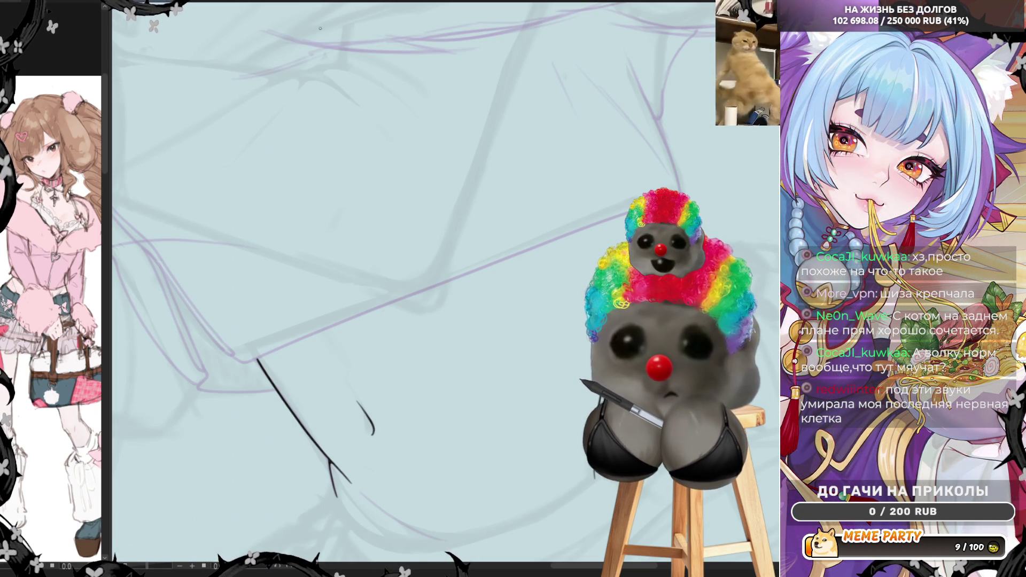
Step: Try and discard four parallel lines beside the sleeve curve, then marquee-select the curve
key(r)
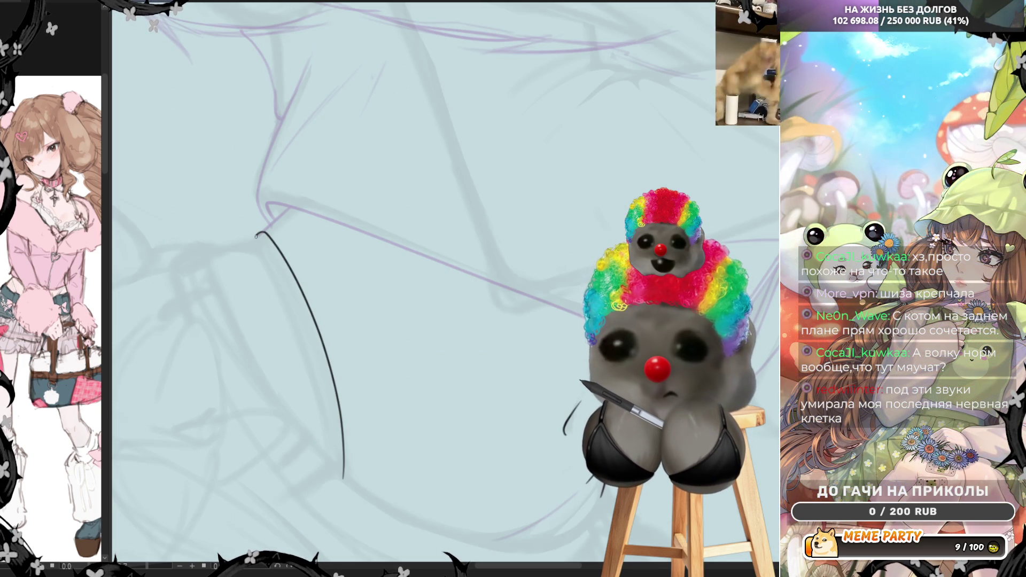
drag(267, 248, 340, 442)
key(ctrl+z)
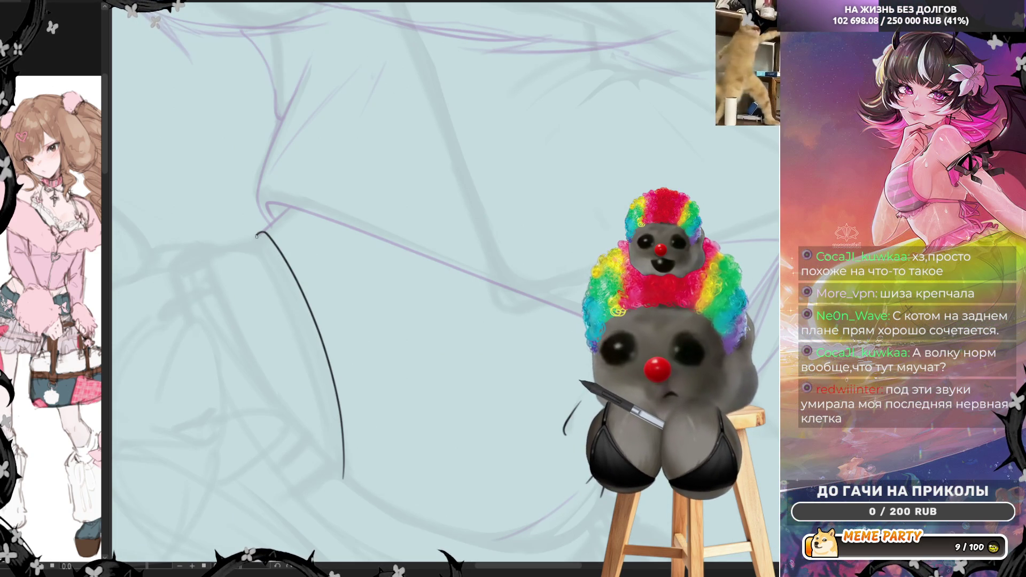
mouse_move(262, 238)
mouse_down()
mouse_move(294, 289)
mouse_move(343, 463)
mouse_up()
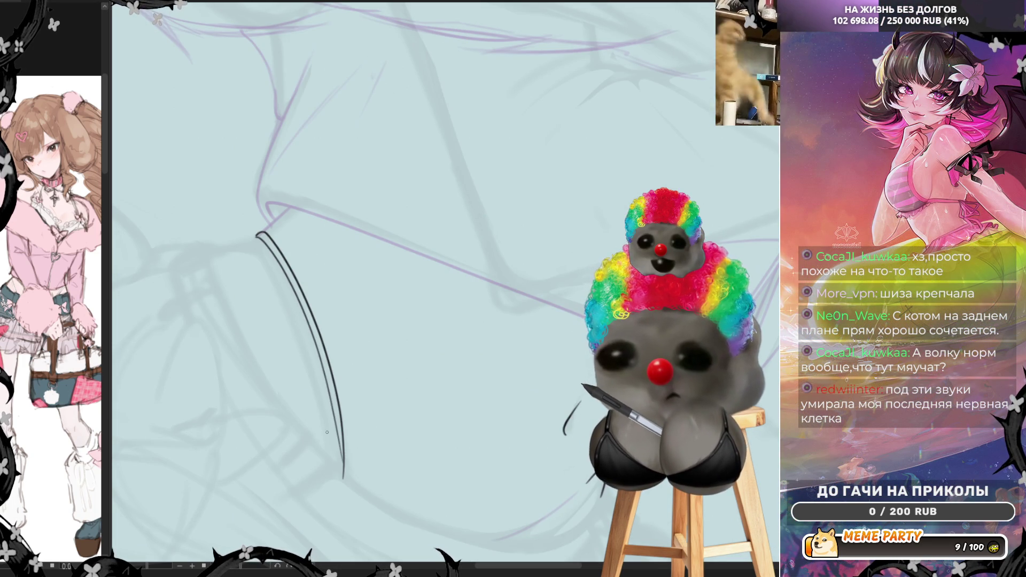
key(ctrl+z)
mouse_move(256, 235)
mouse_down()
mouse_move(327, 404)
mouse_move(341, 470)
mouse_up()
key(ctrl+z)
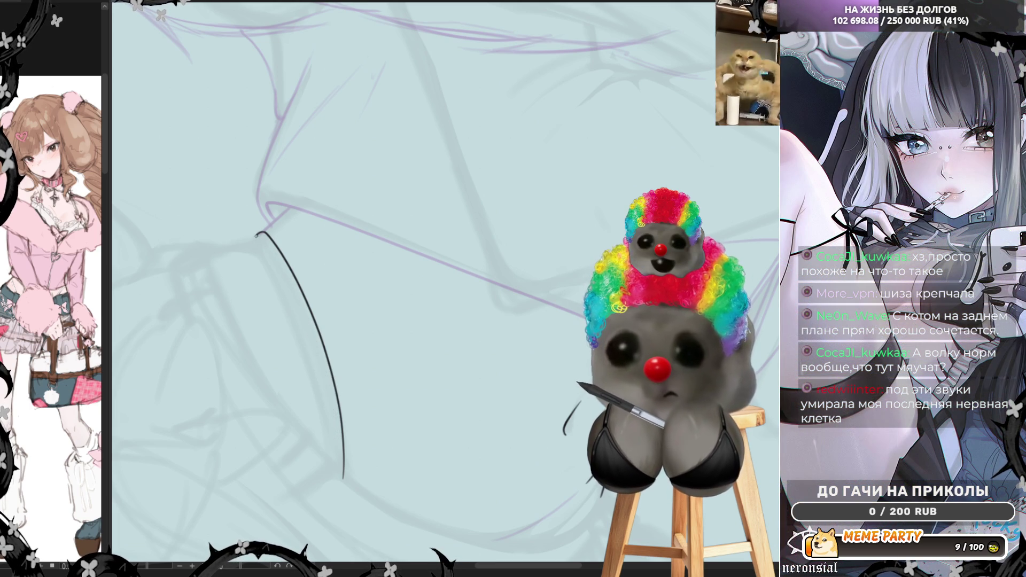
mouse_move(258, 235)
mouse_down()
mouse_move(304, 318)
mouse_move(336, 463)
mouse_up()
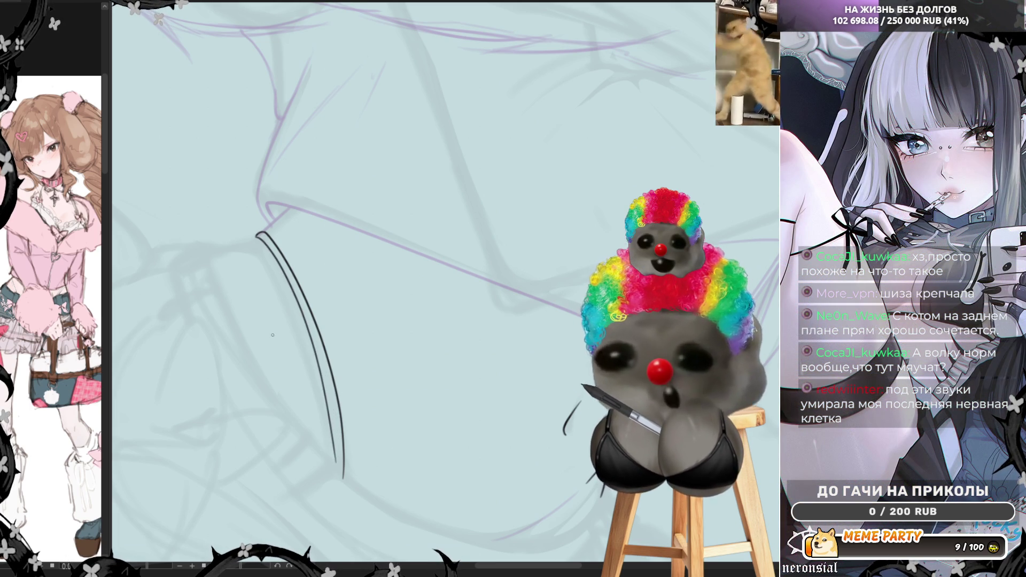
key(ctrl+z)
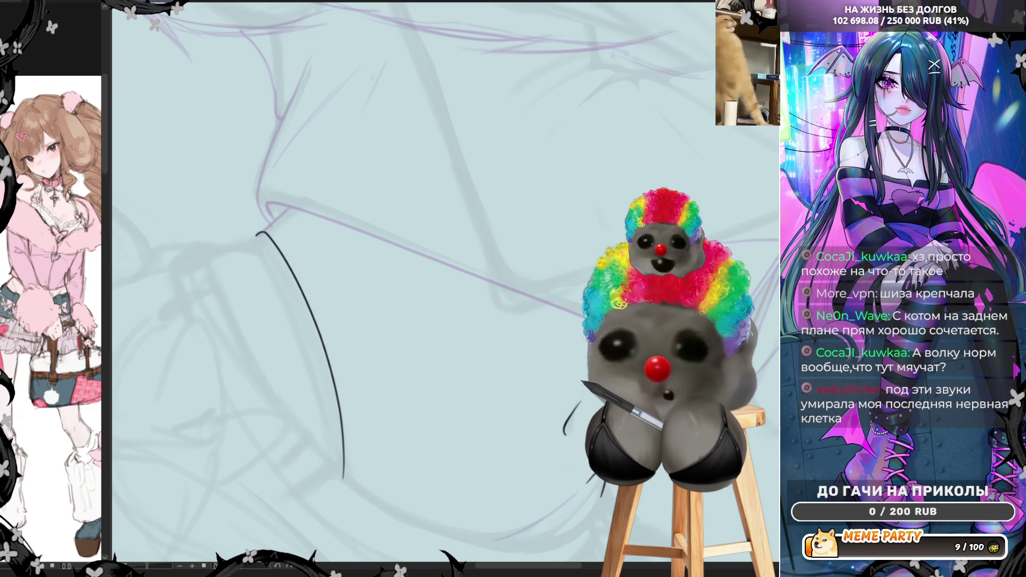
drag(229, 171, 388, 500)
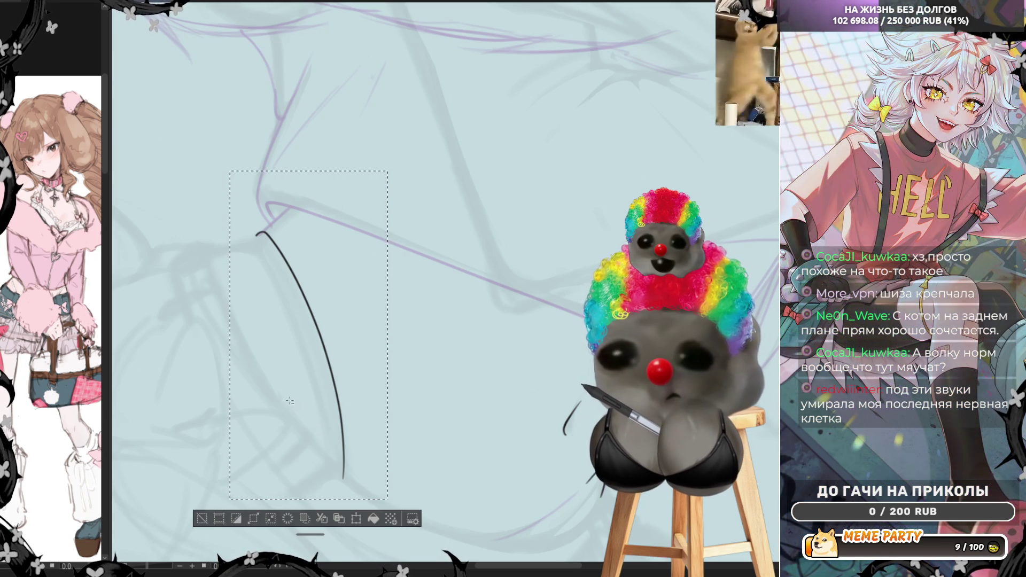
Step: Copy and paste the selected sleeve curve, offsetting the copy about 26 px left as a double line
key(ctrl+d)
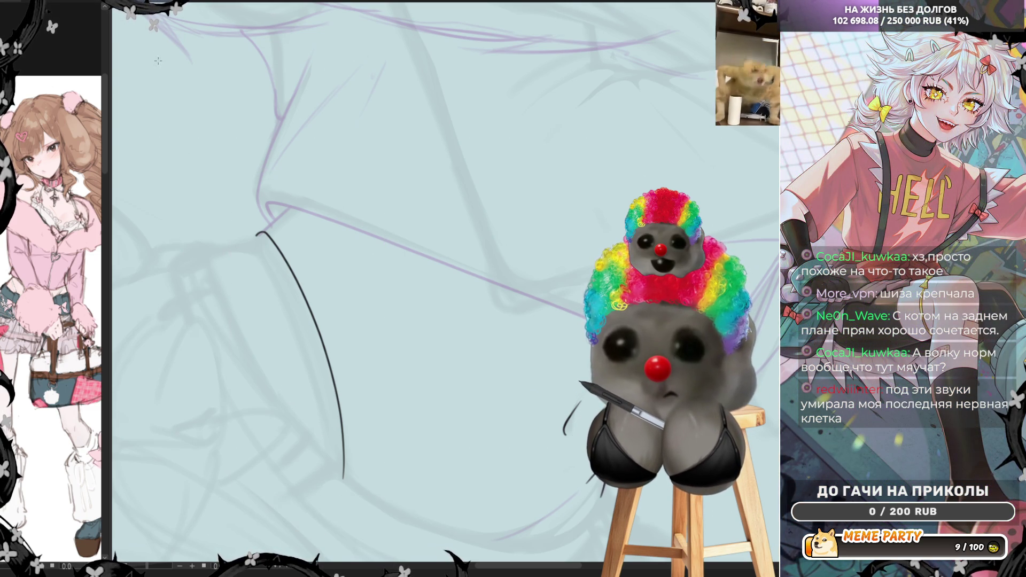
drag(315, 340, 299, 343)
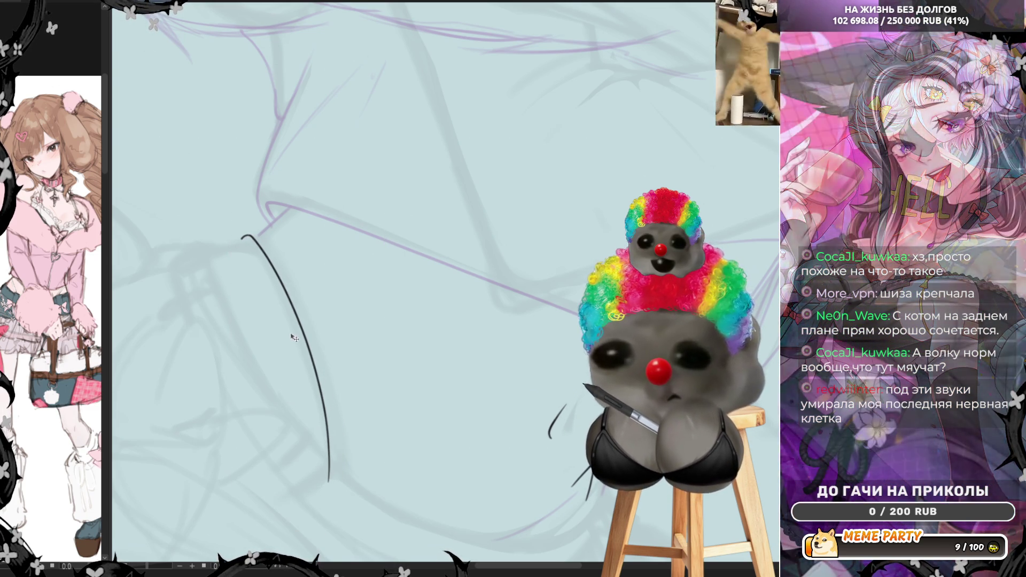
key(ctrl+z)
key(ctrl+z)
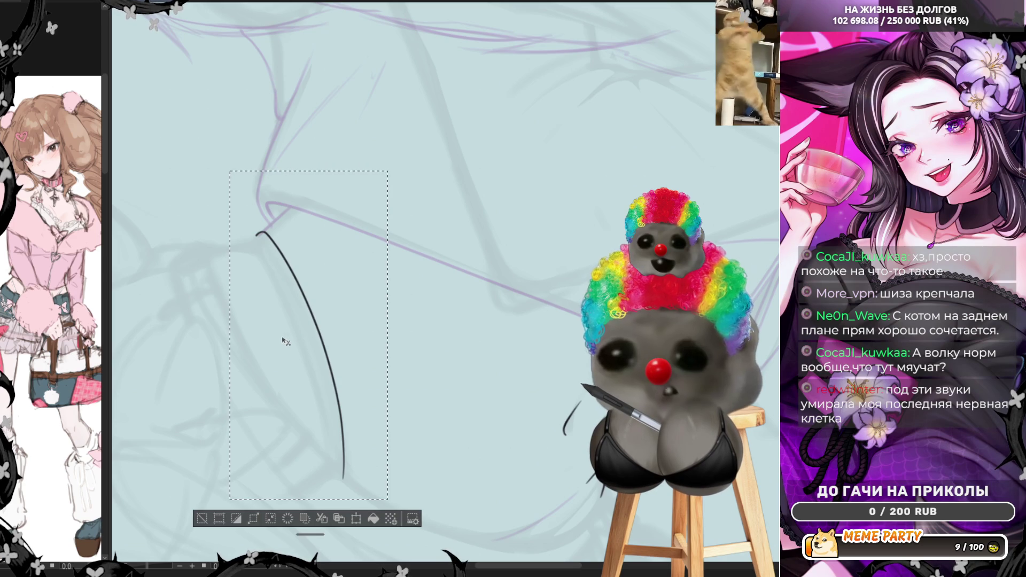
key(ctrl+c)
key(ctrl+v)
mouse_move(337, 363)
mouse_down()
mouse_move(321, 390)
mouse_move(342, 388)
mouse_up()
key(Right)
key(Right)
key(Right)
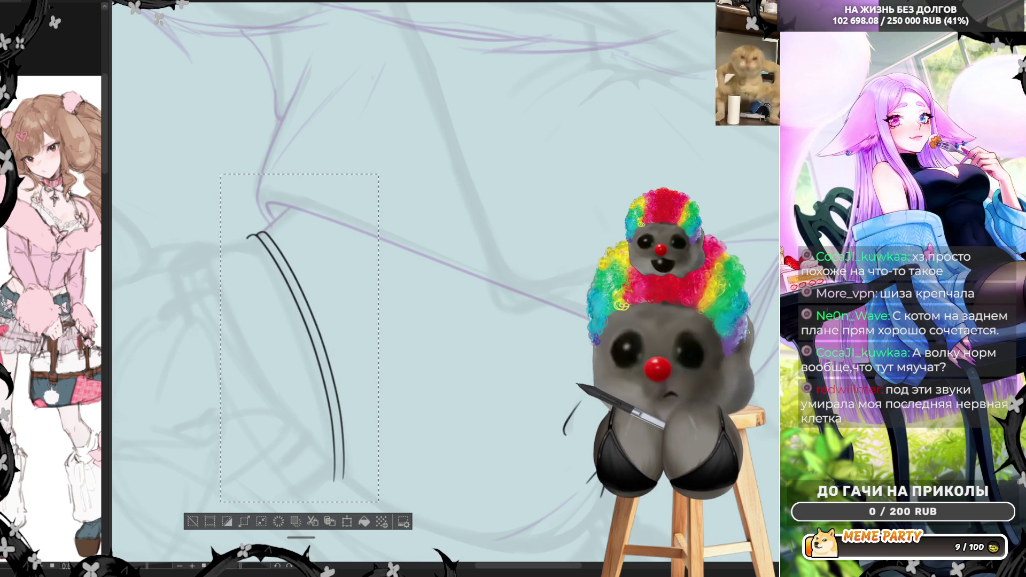
key(ctrl+d)
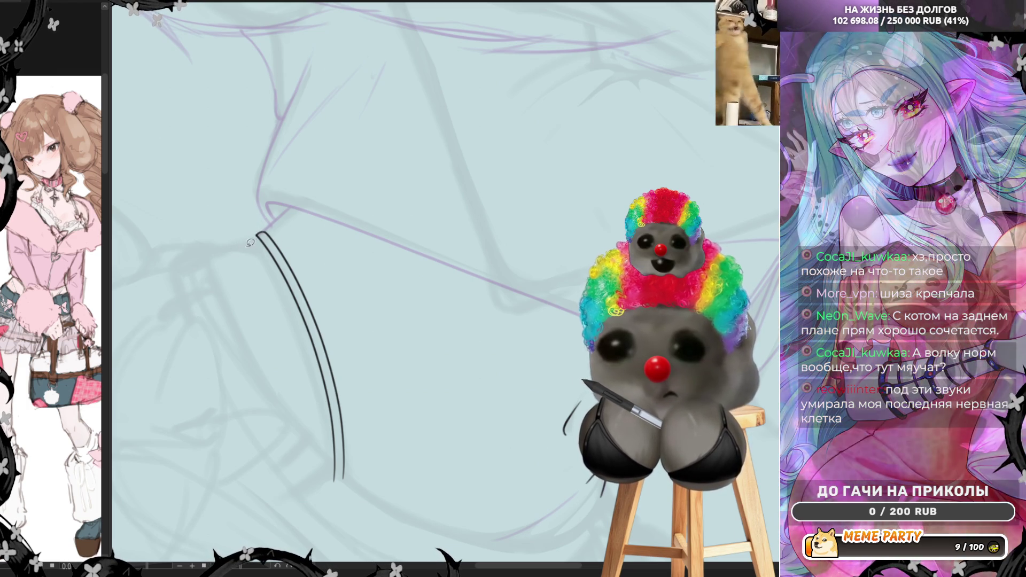
Step: Cap the top of the double line and add a short stroke rising up-right
drag(260, 232, 257, 235)
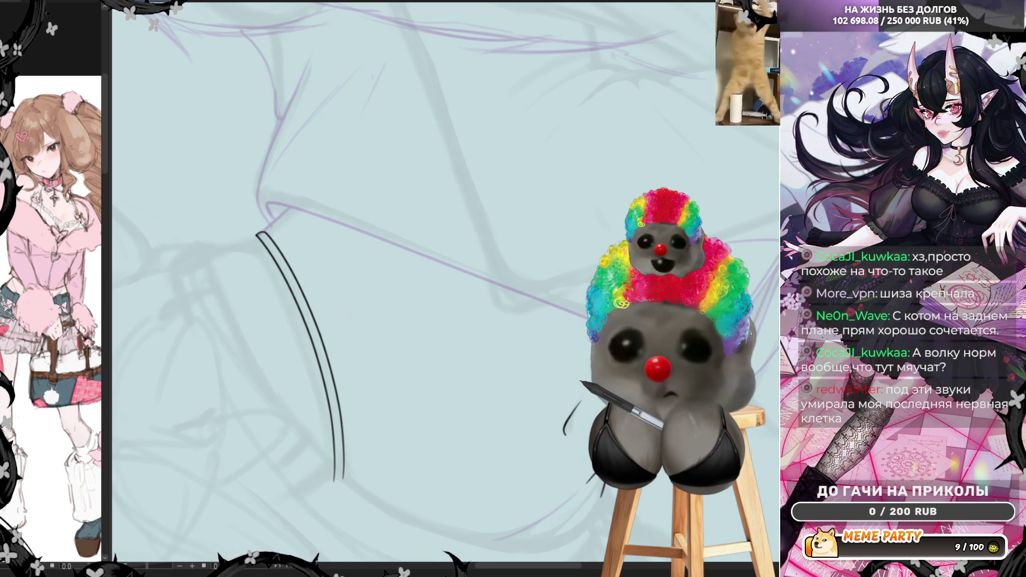
drag(263, 232, 292, 204)
mouse_move(258, 234)
mouse_down()
mouse_move(212, 252)
mouse_move(558, 191)
mouse_up()
key(ctrl+z)
key(ctrl+z)
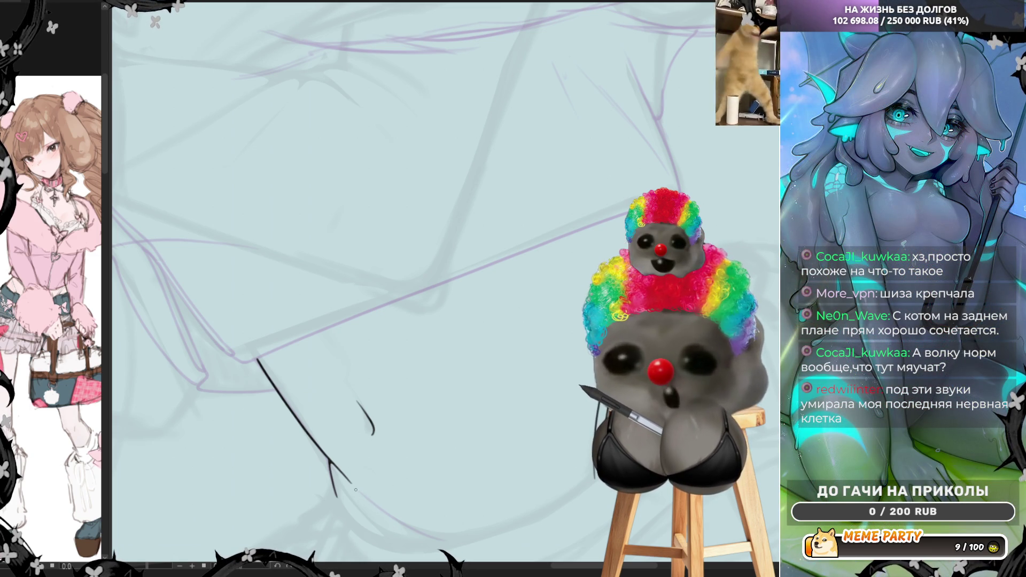
Step: Draw the curve sweeping down-right from the sleeve's bottom, redrawing it until it looks clean
drag(355, 490, 465, 544)
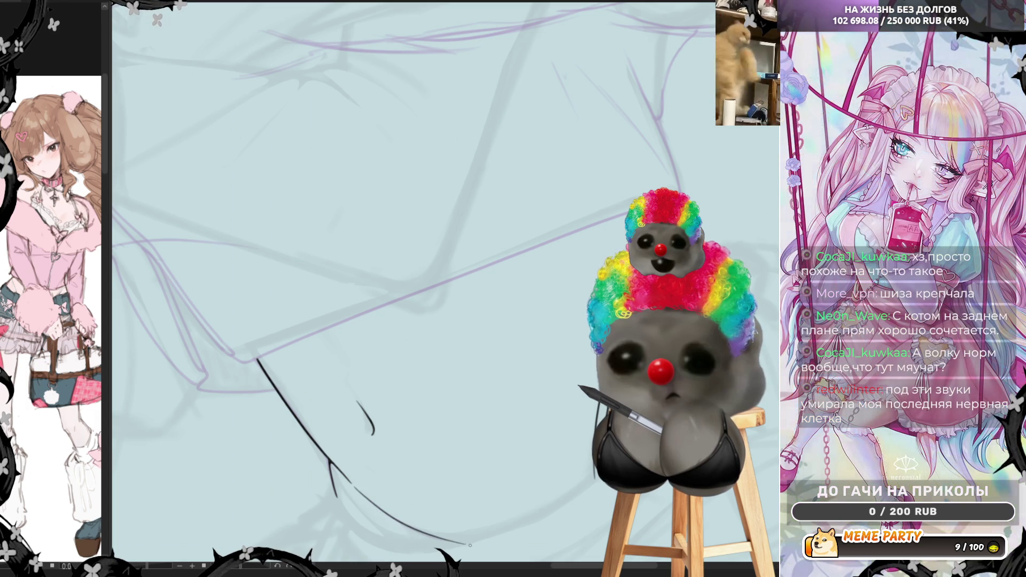
key(ctrl+z)
drag(354, 488, 466, 542)
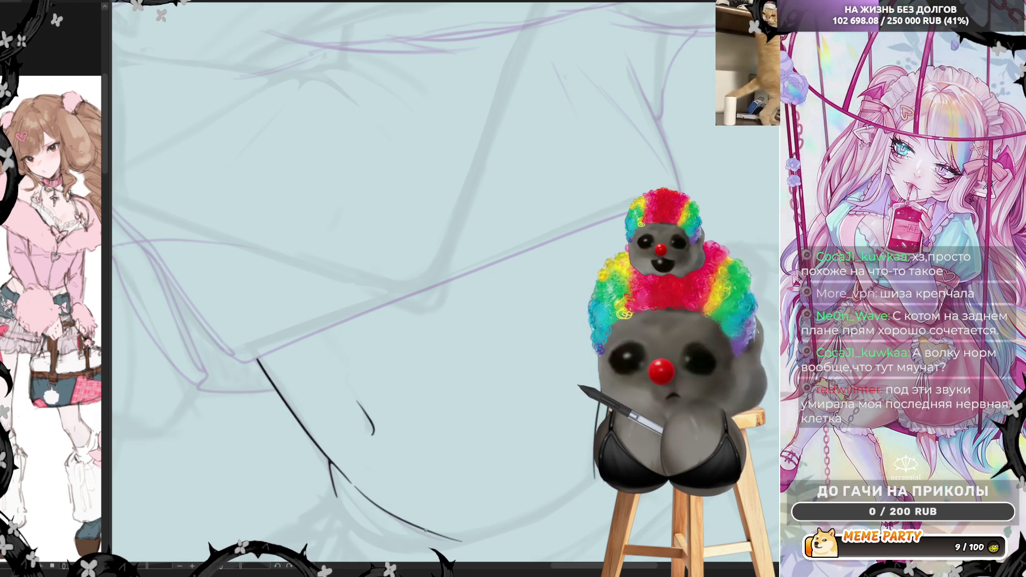
drag(358, 489, 455, 545)
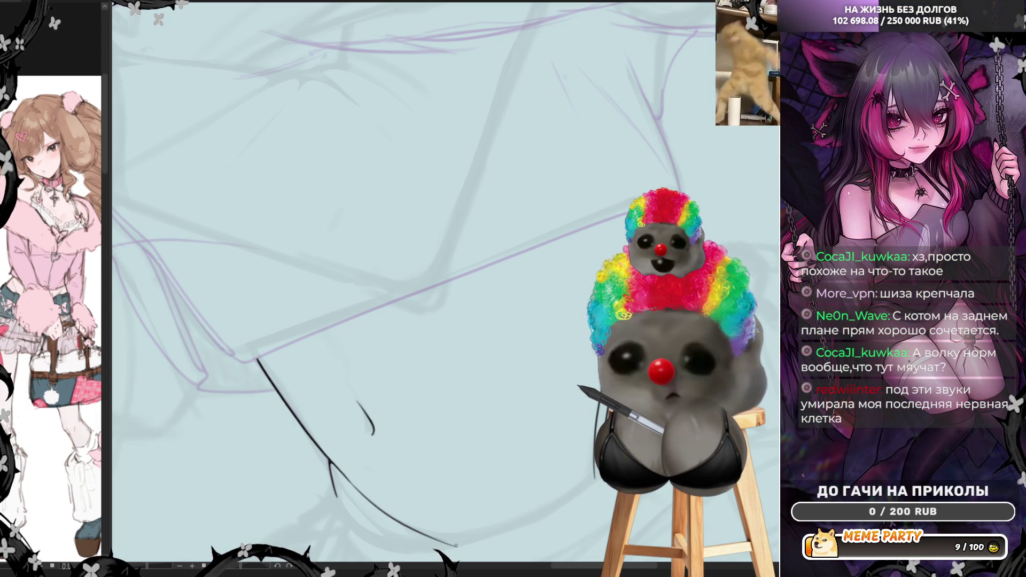
key(ctrl+z)
drag(353, 487, 458, 538)
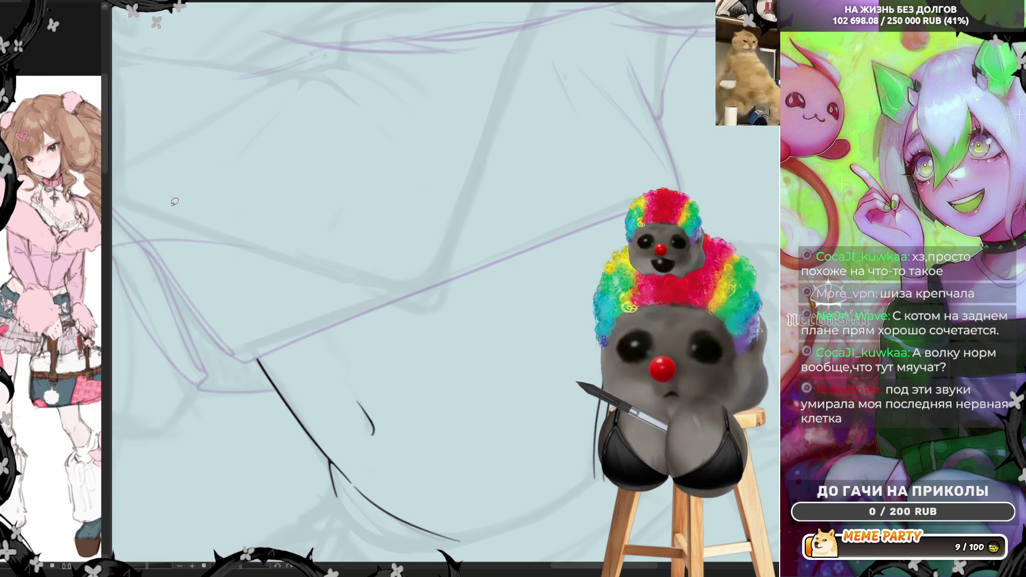
Step: Ink the long outer sleeve contour curving down-right from the top of the double line
drag(233, 215, 439, 215)
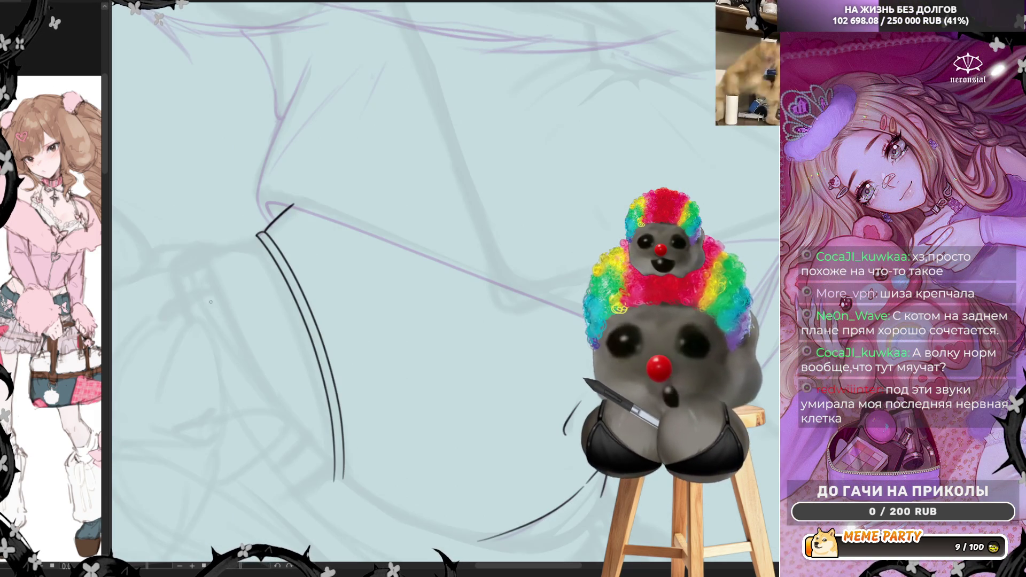
drag(257, 235, 208, 254)
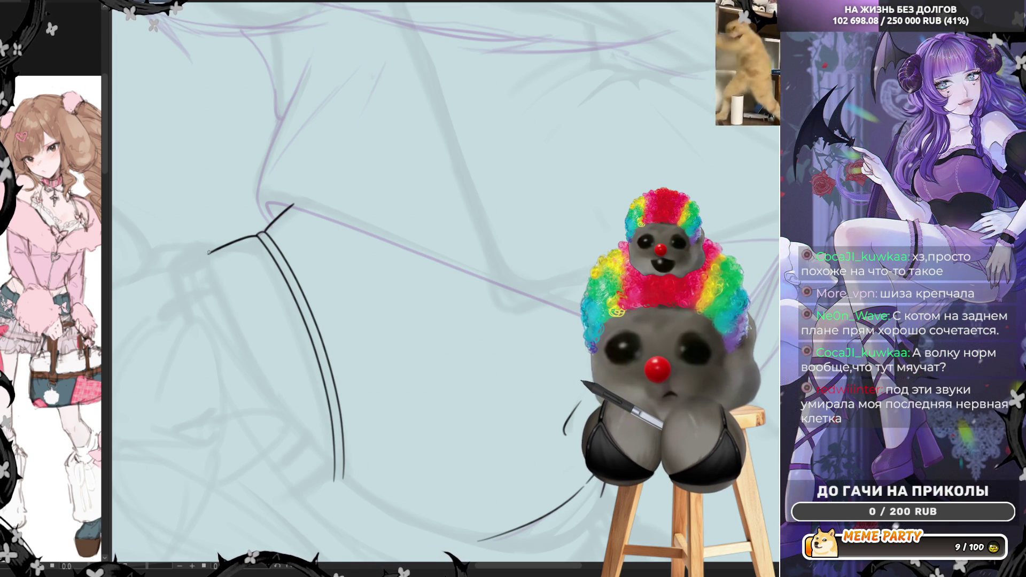
mouse_move(208, 254)
mouse_down()
mouse_move(299, 395)
mouse_move(465, 534)
mouse_move(566, 510)
mouse_up()
key(ctrl+z)
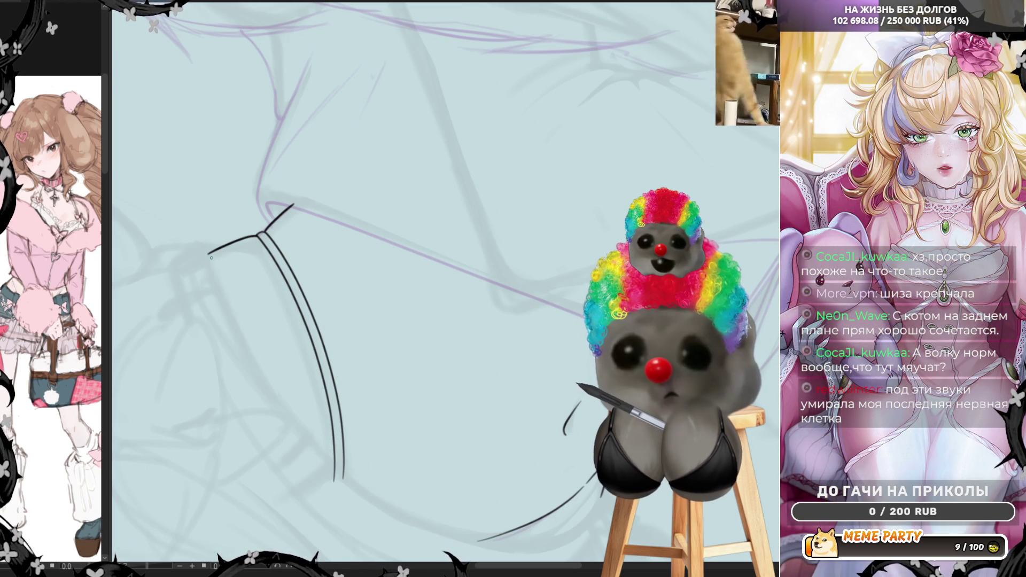
mouse_move(208, 255)
mouse_down()
mouse_move(315, 457)
mouse_move(412, 537)
mouse_up()
key(ctrl+z)
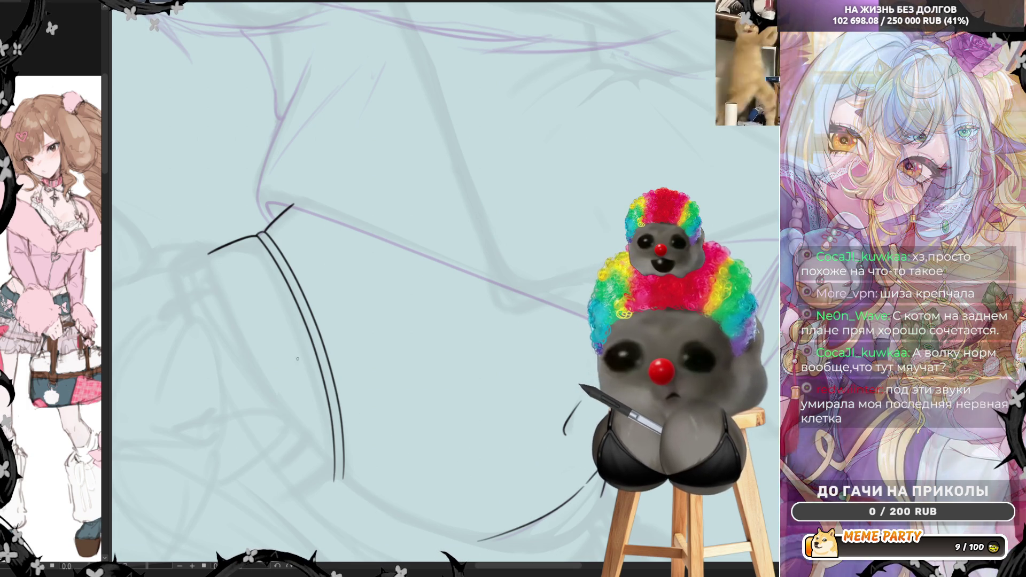
mouse_move(209, 254)
mouse_down()
mouse_move(229, 315)
mouse_move(489, 526)
mouse_move(601, 505)
mouse_up()
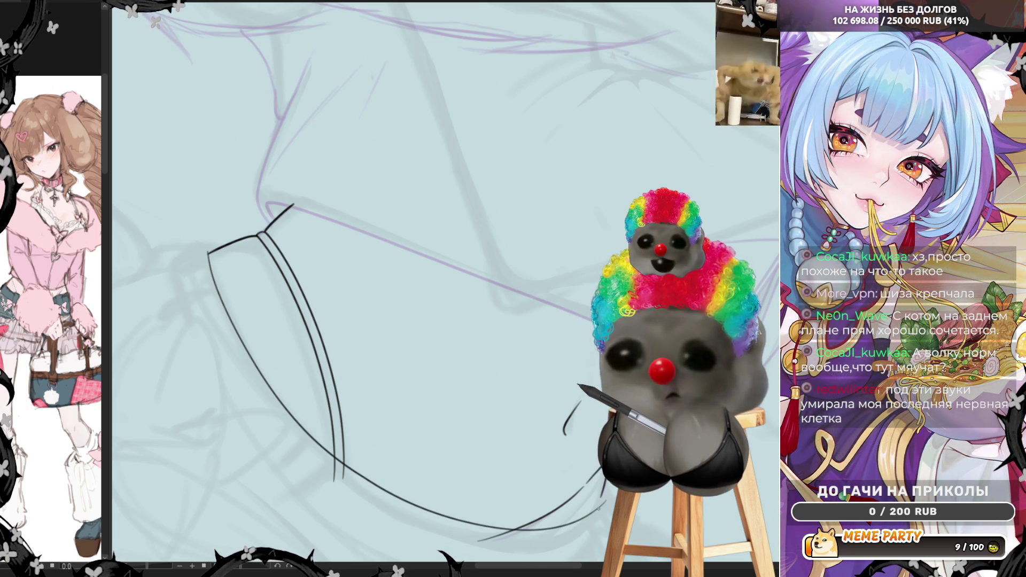
scroll(442, 394, down, 2)
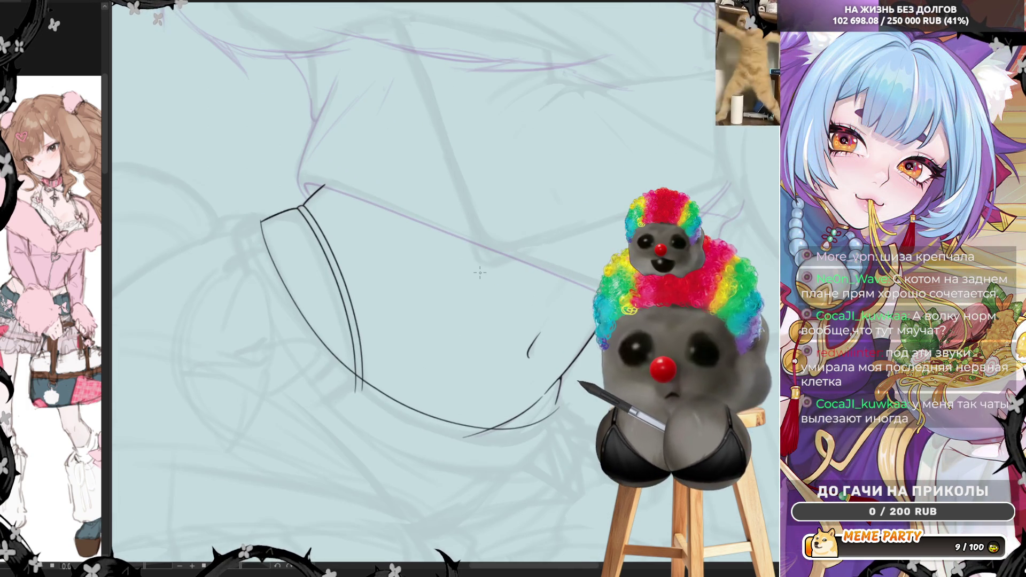
scroll(480, 273, up, 1)
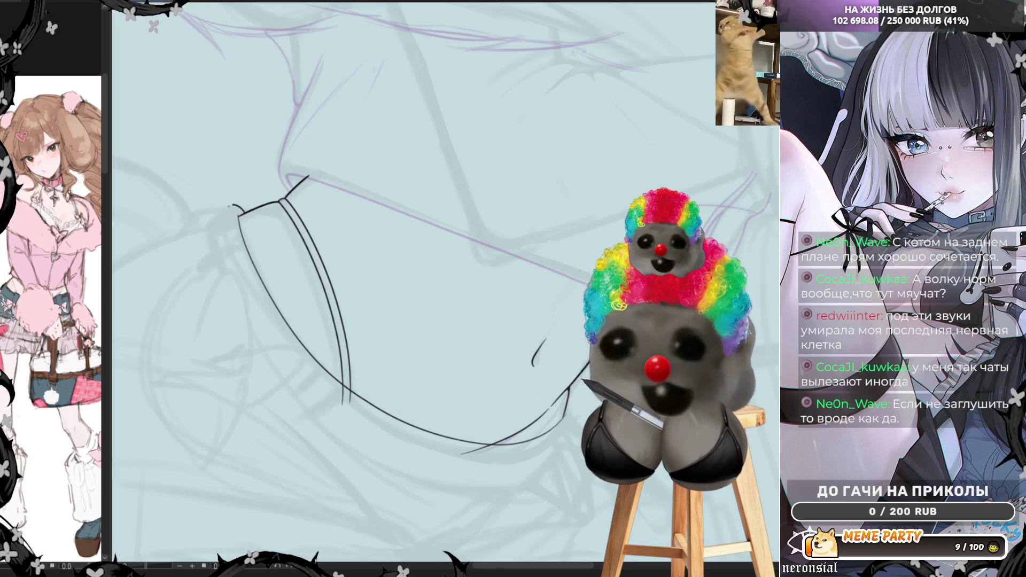
drag(229, 206, 207, 226)
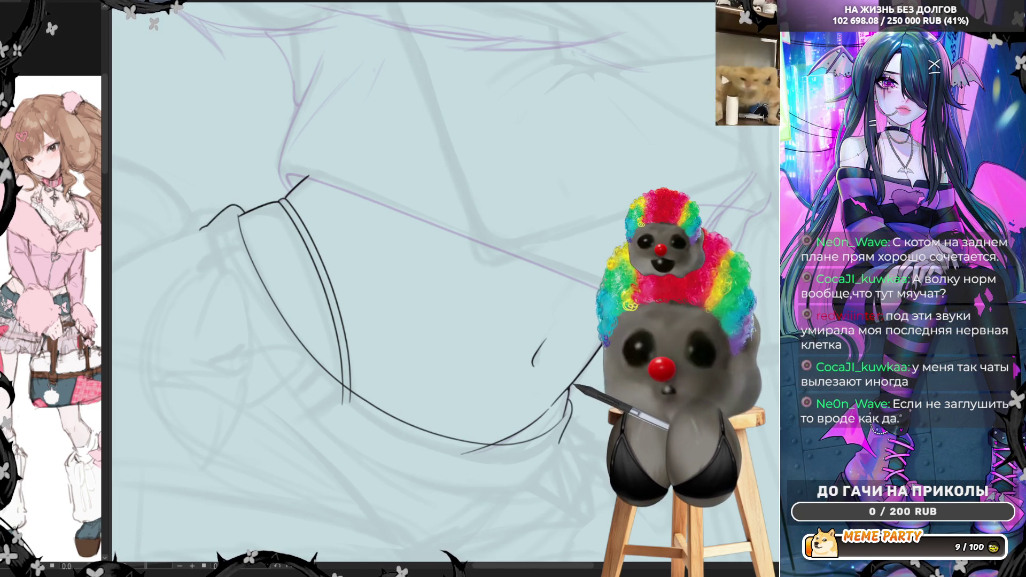
key(minus)
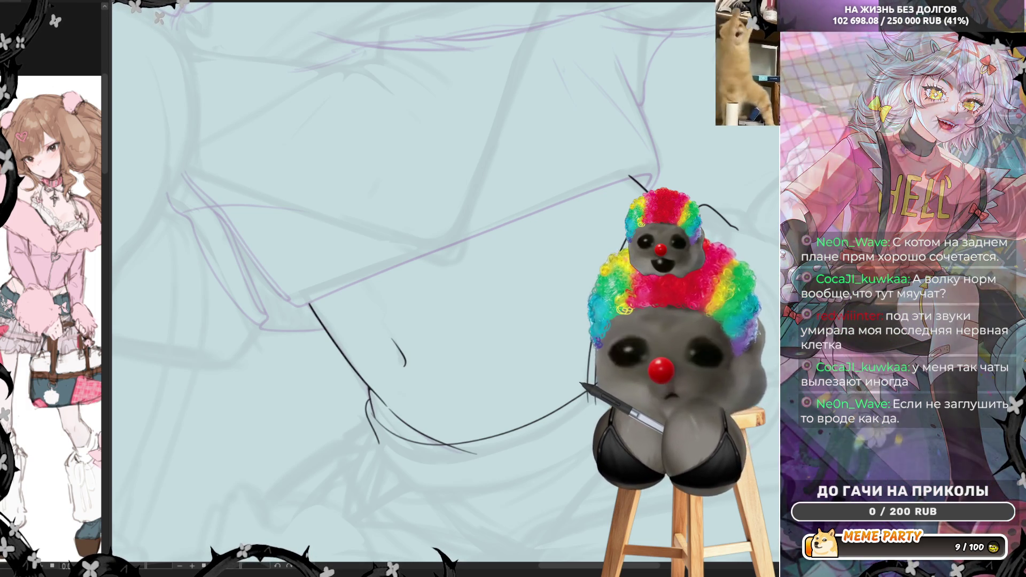
key(ctrl+z)
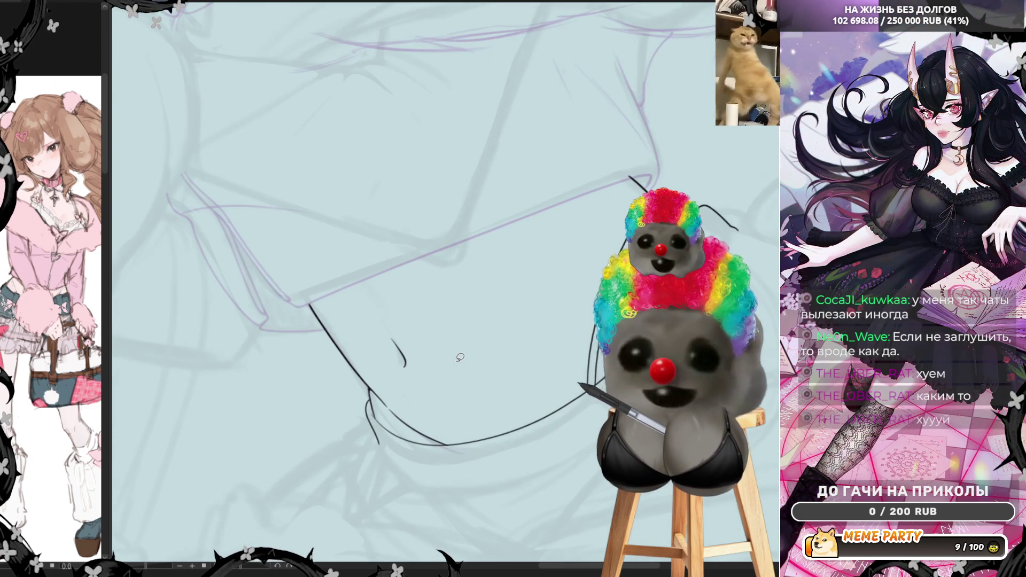
Step: Ink the cuff's lower edge curve, redrawing it several times until smooth
drag(502, 422, 498, 398)
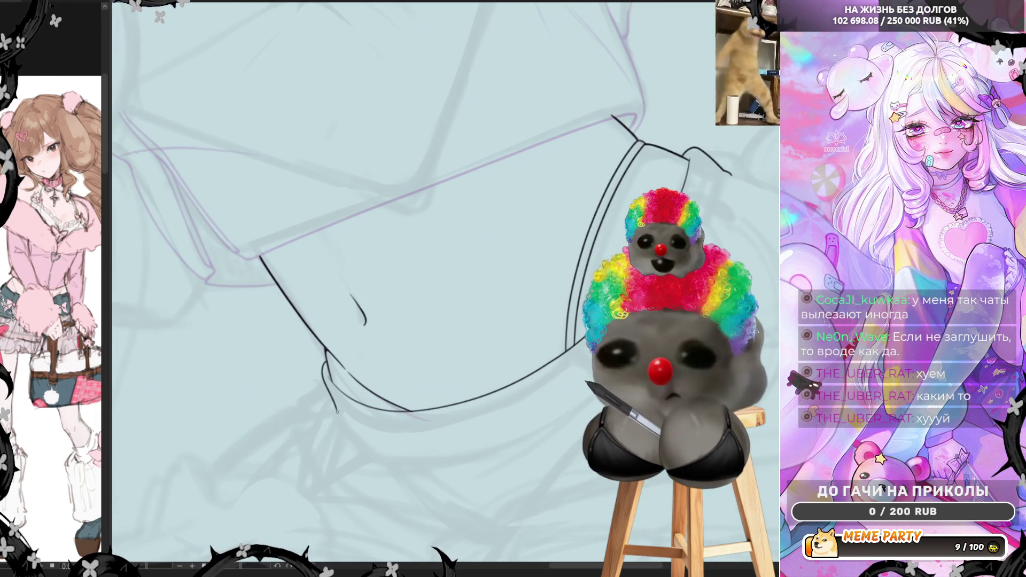
drag(339, 421, 598, 402)
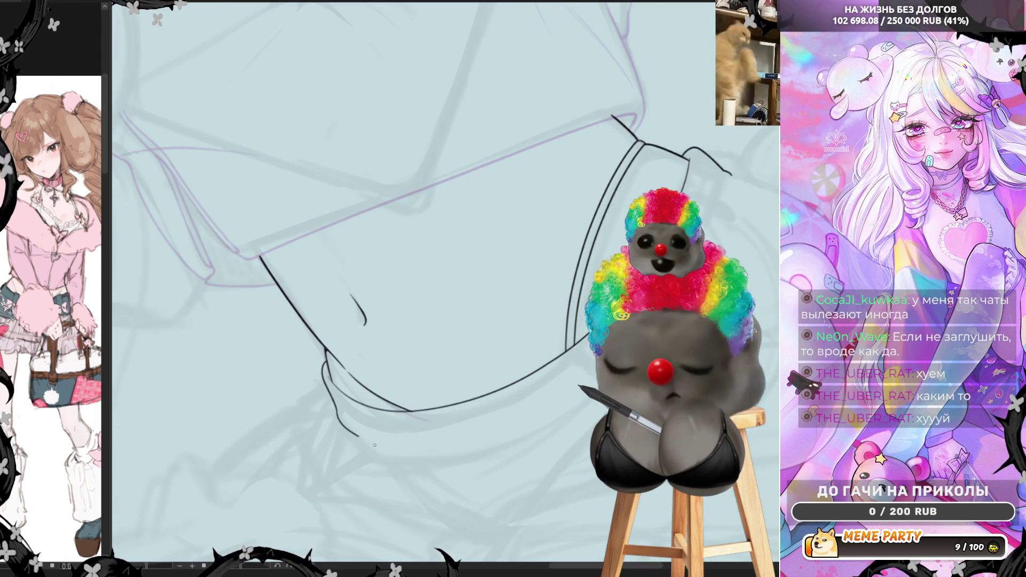
drag(731, 175, 726, 214)
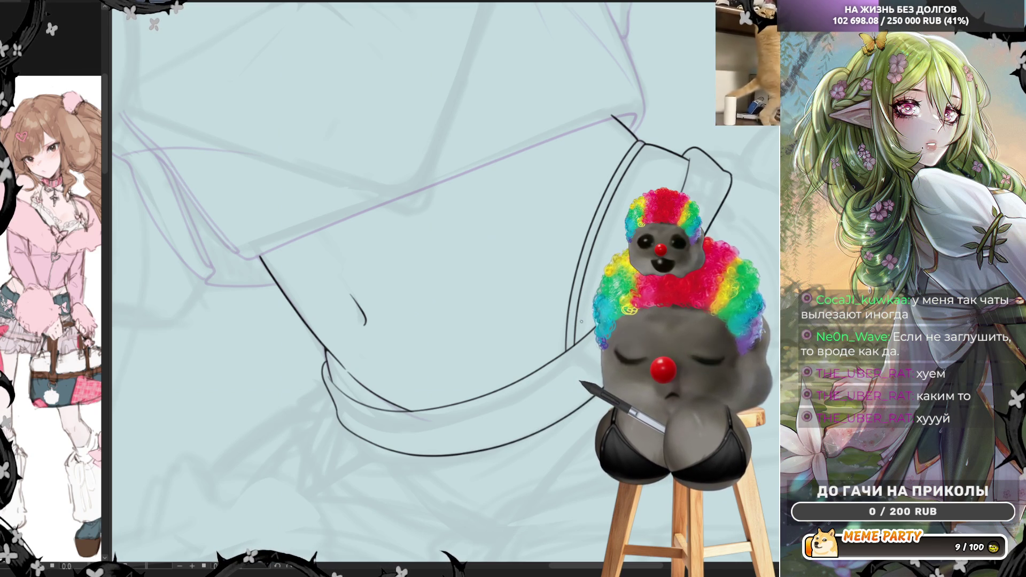
key(ctrl+z)
key(ctrl+z)
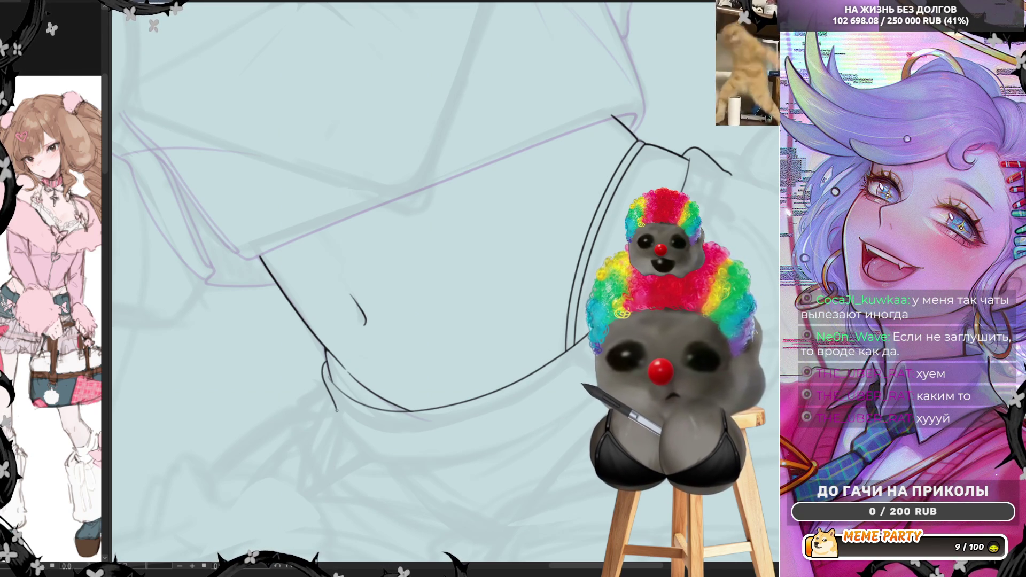
mouse_move(330, 413)
mouse_down()
mouse_move(342, 436)
mouse_move(415, 470)
mouse_move(550, 452)
mouse_move(599, 423)
mouse_up()
key(ctrl+z)
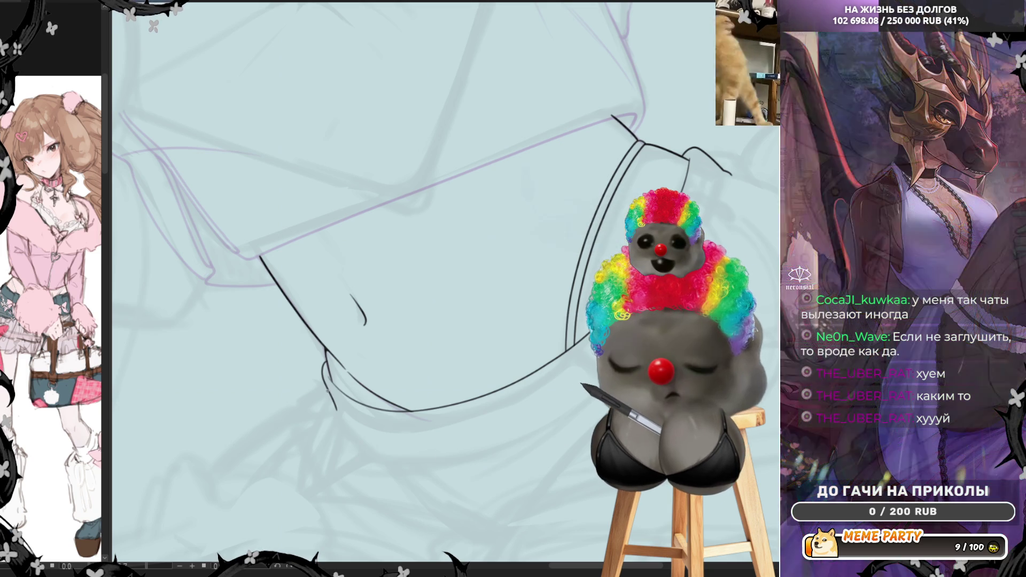
mouse_move(354, 443)
mouse_down()
mouse_move(465, 451)
mouse_move(593, 342)
mouse_up()
drag(715, 191, 704, 228)
key(ctrl+z)
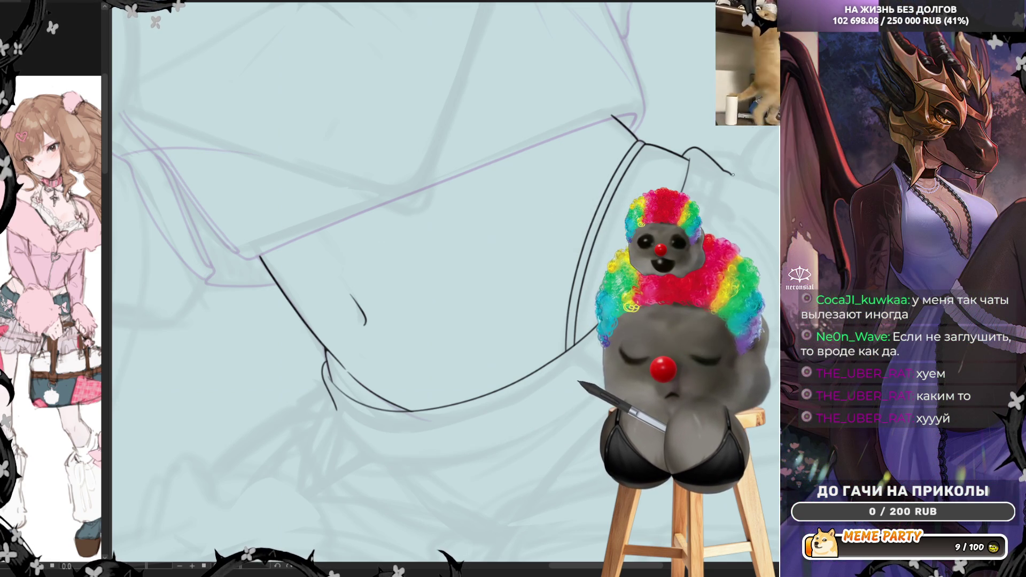
mouse_move(327, 371)
mouse_down()
mouse_move(375, 460)
mouse_move(588, 406)
mouse_up()
key(ctrl+z)
key(ctrl+z)
mouse_move(331, 416)
mouse_down()
mouse_move(374, 449)
mouse_move(518, 436)
mouse_move(594, 398)
mouse_up()
Step: Ink the cuff's right edge and its outer and inner left edges
drag(728, 205, 732, 175)
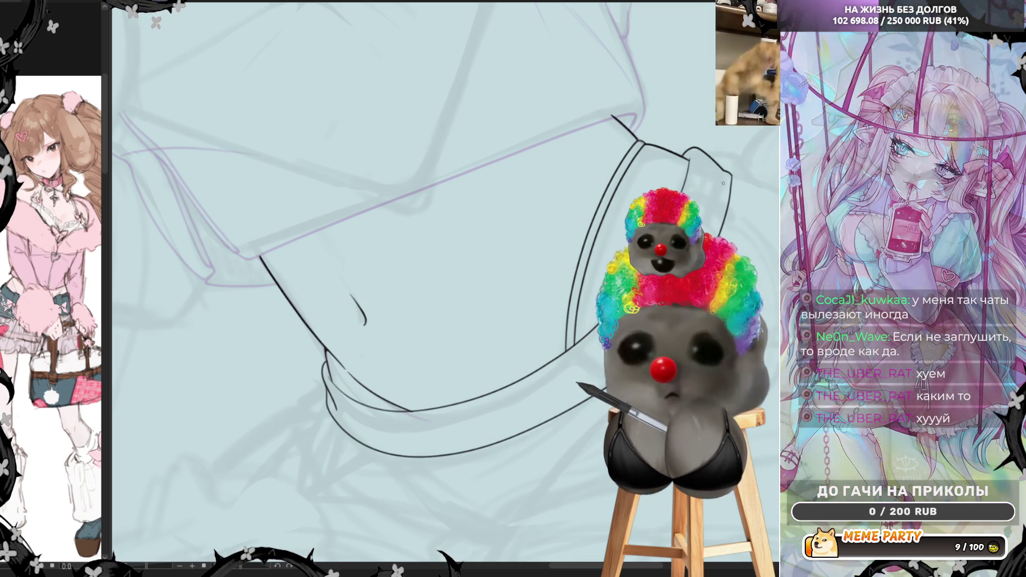
drag(730, 173, 732, 197)
key(ctrl+z)
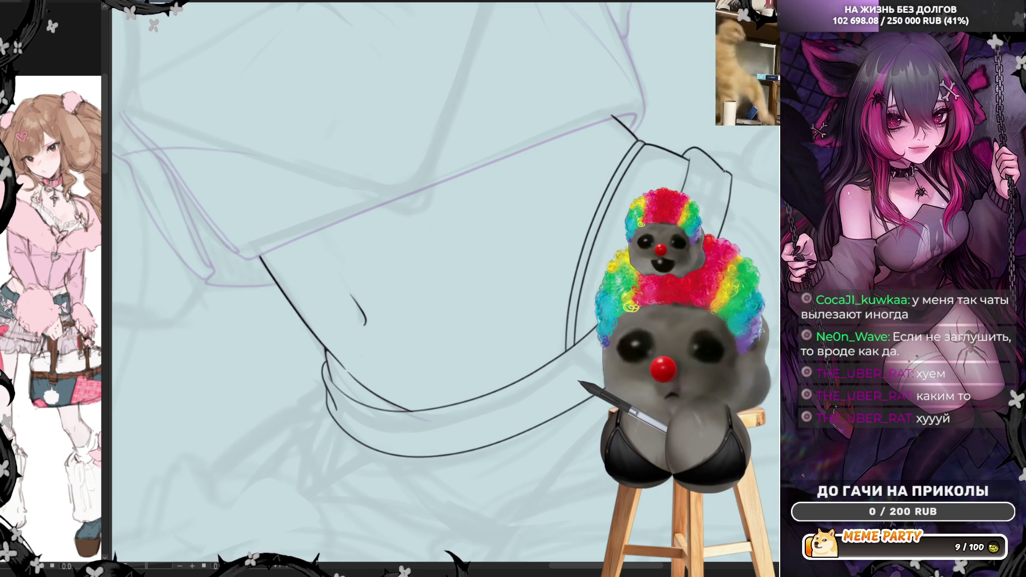
drag(731, 174, 730, 205)
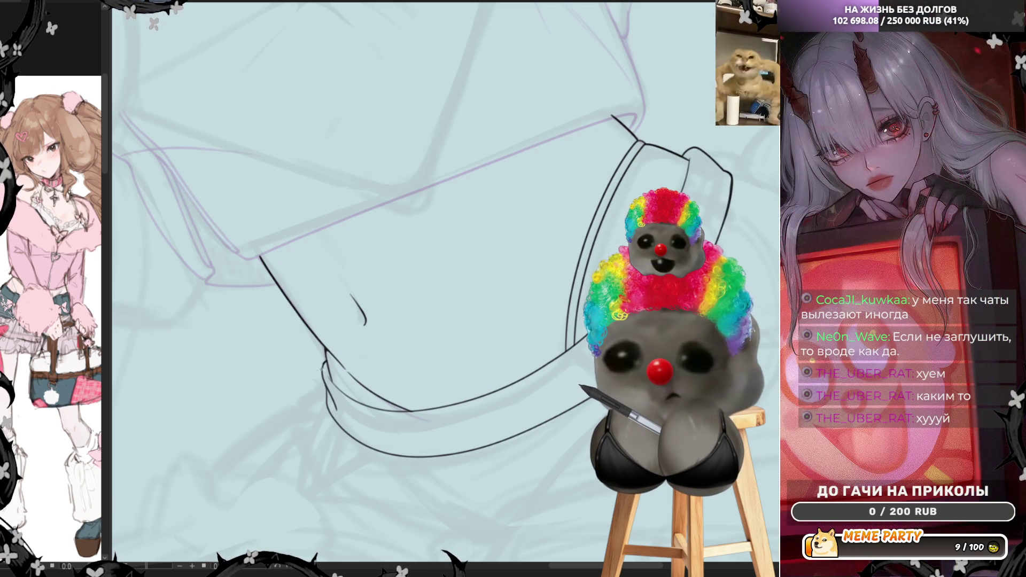
drag(322, 363, 327, 397)
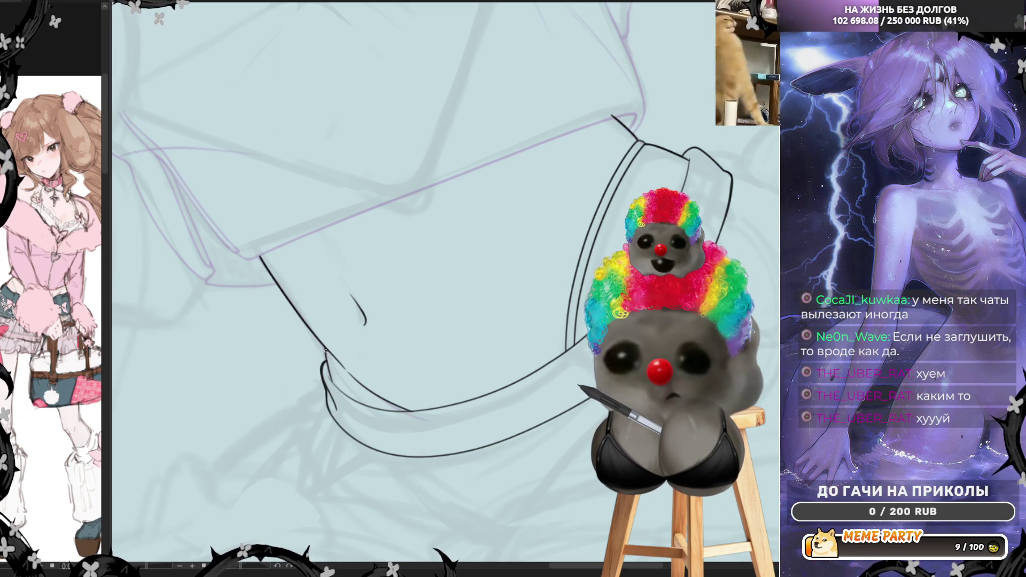
drag(325, 354, 344, 395)
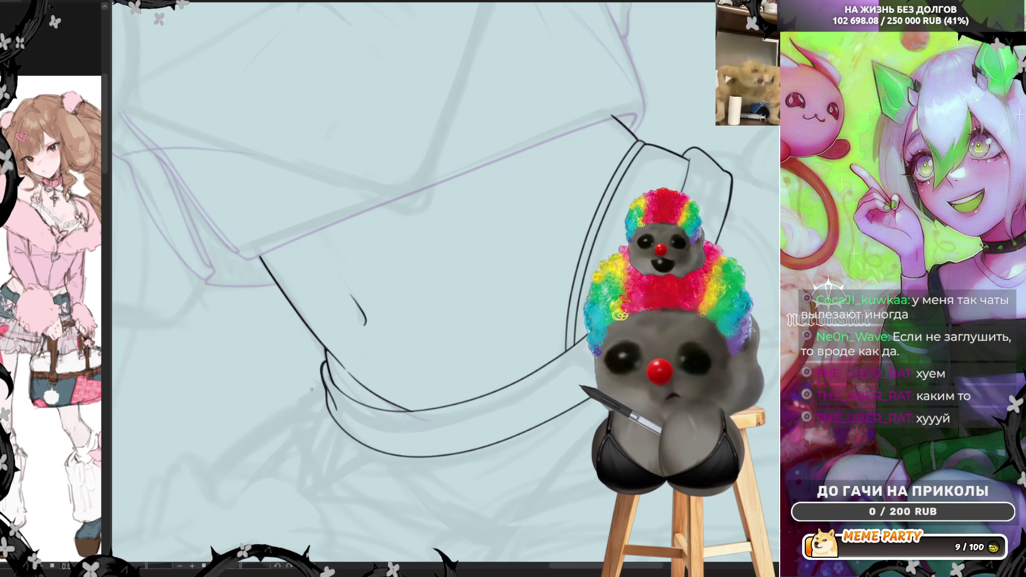
key(ctrl+0)
scroll(527, 352, up, 5)
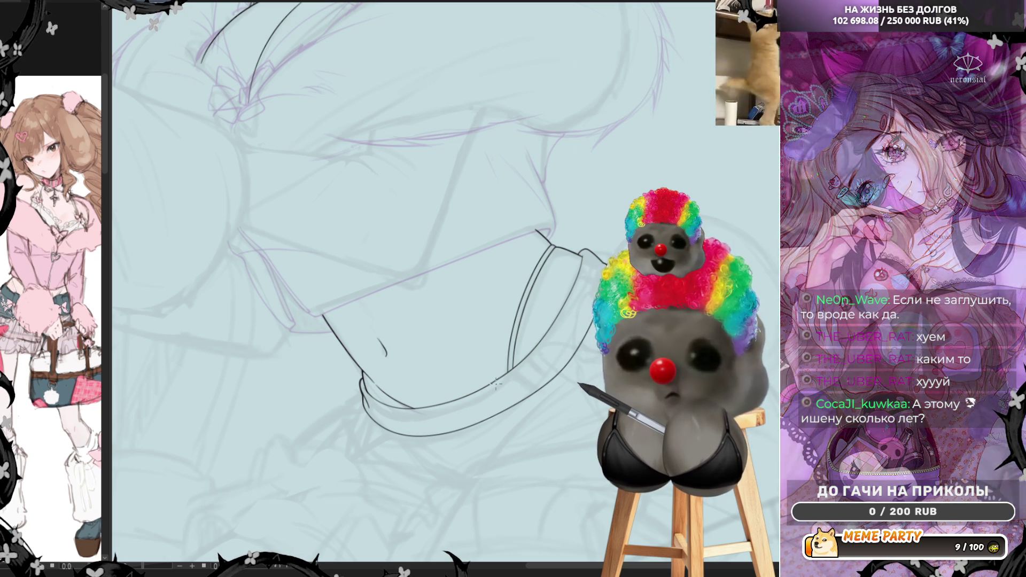
Step: Ink a curved line sweeping down-left from the cuff's left end, redrawing it once after an undo
scroll(416, 444, up, 3)
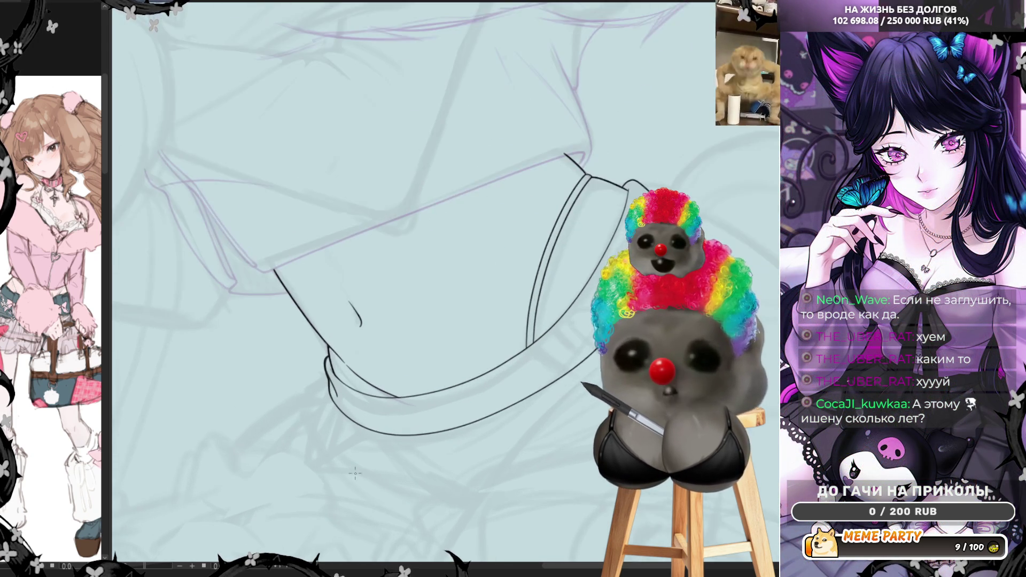
scroll(428, 314, down, 3)
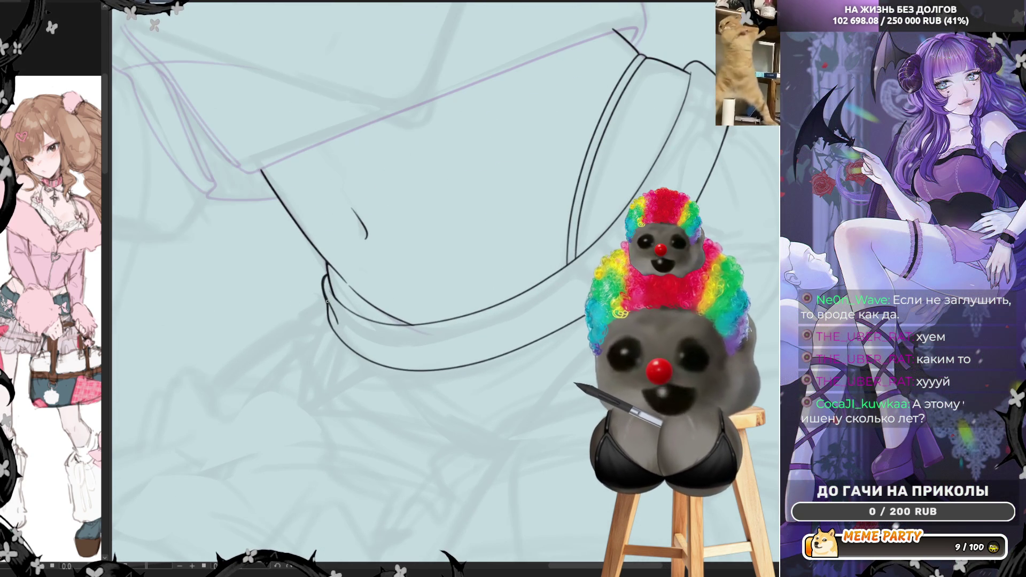
drag(326, 301, 204, 385)
key(ctrl+z)
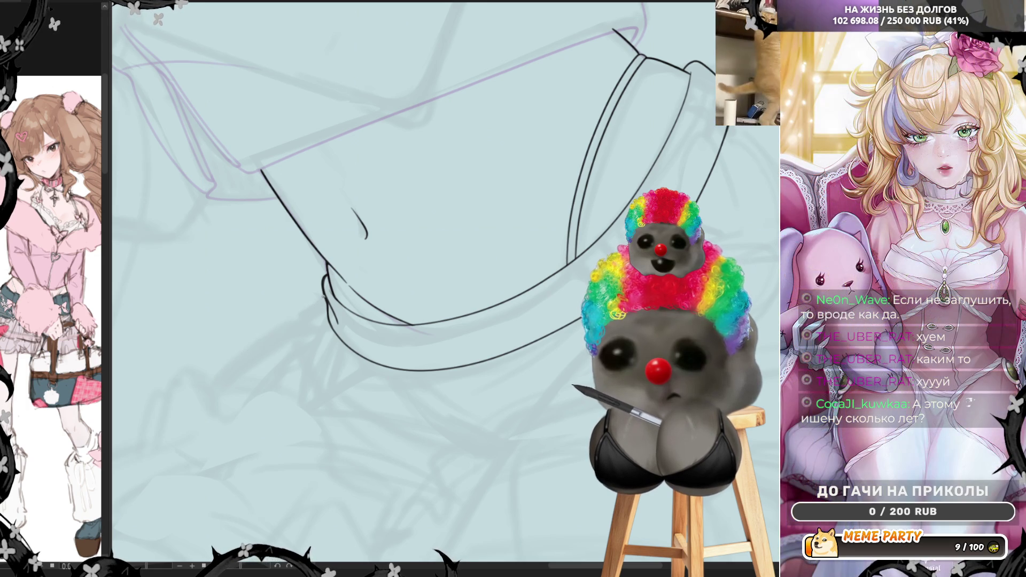
drag(324, 298, 204, 397)
scroll(293, 319, down, 3)
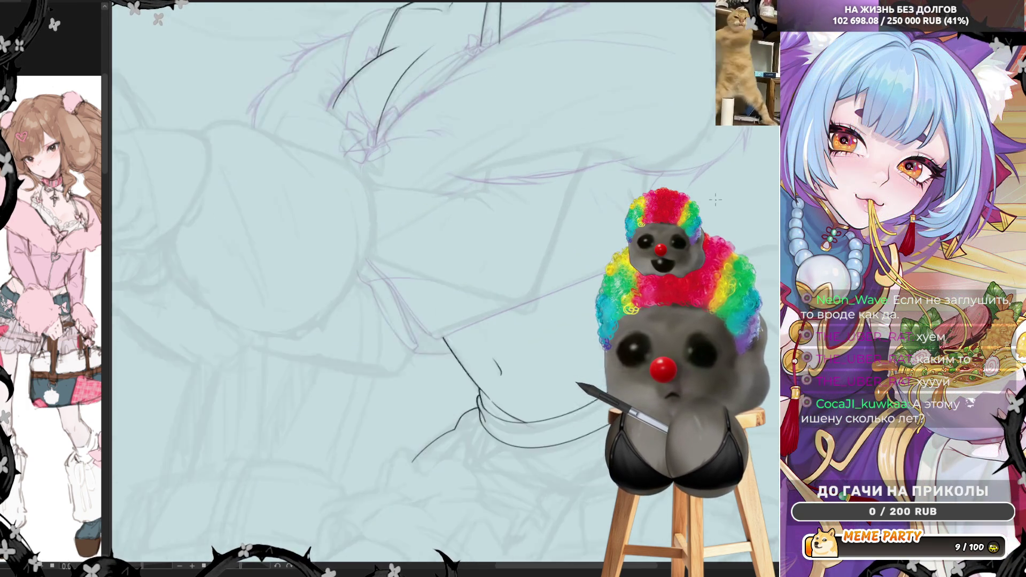
Step: Redraw a shorter curved stroke near the chin, then discard a trial jaw stroke
scroll(715, 199, up, 3)
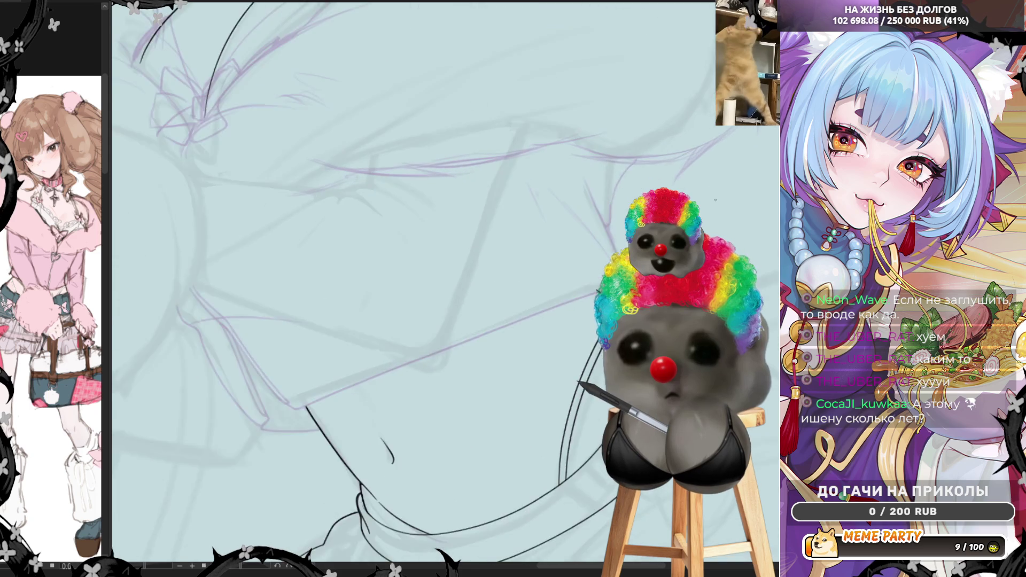
scroll(715, 200, down, 3)
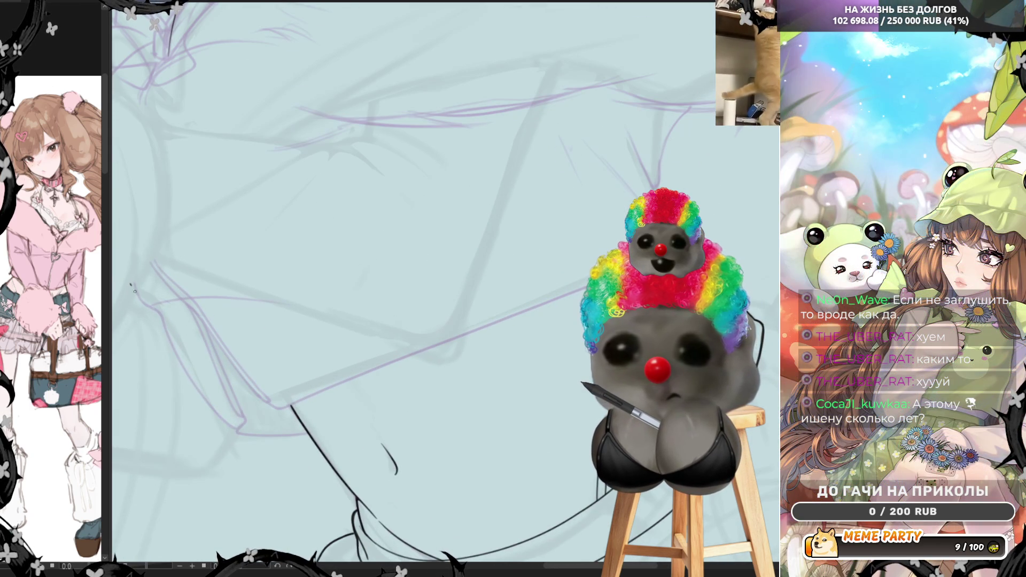
mouse_move(131, 284)
mouse_down()
mouse_move(161, 311)
mouse_move(230, 428)
mouse_move(299, 428)
mouse_up()
key(ctrl+z)
key(ctrl+z)
mouse_move(128, 279)
mouse_down()
mouse_move(230, 420)
mouse_move(308, 430)
mouse_up()
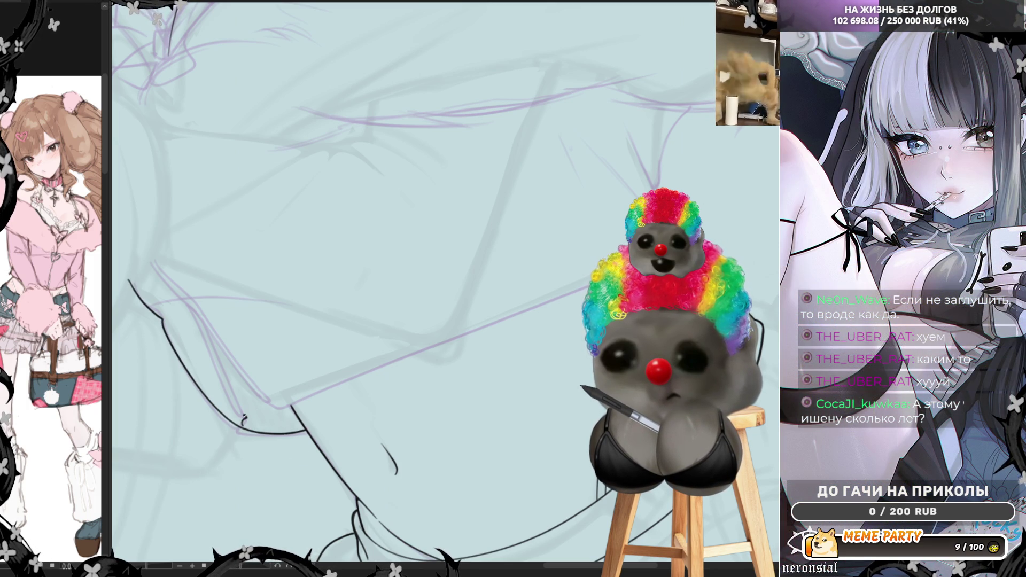
drag(244, 418, 203, 323)
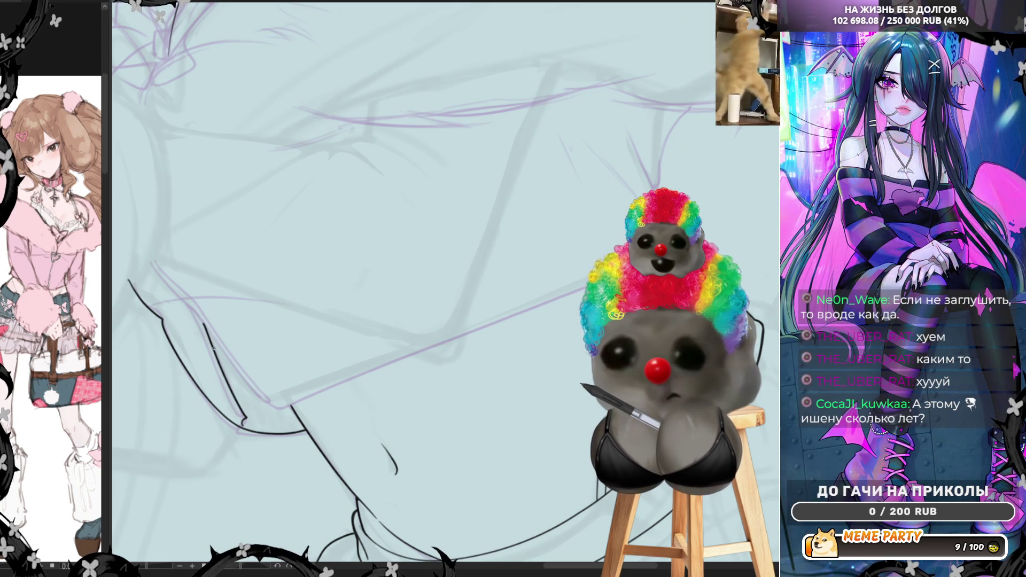
key(ctrl+z)
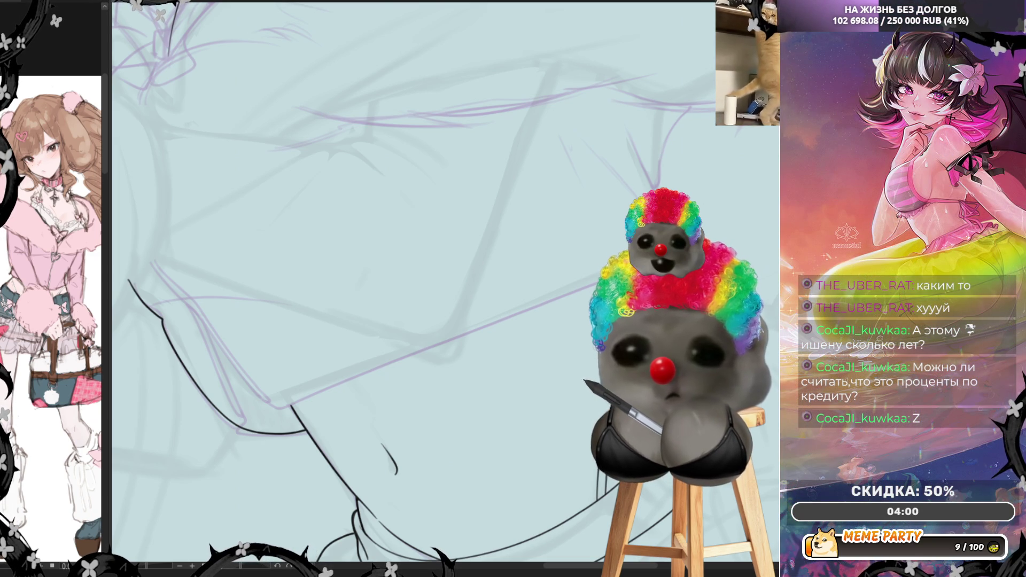
Step: Draw one long, gently rising ink line along the arm across the lower figure
scroll(344, 302, down, 2)
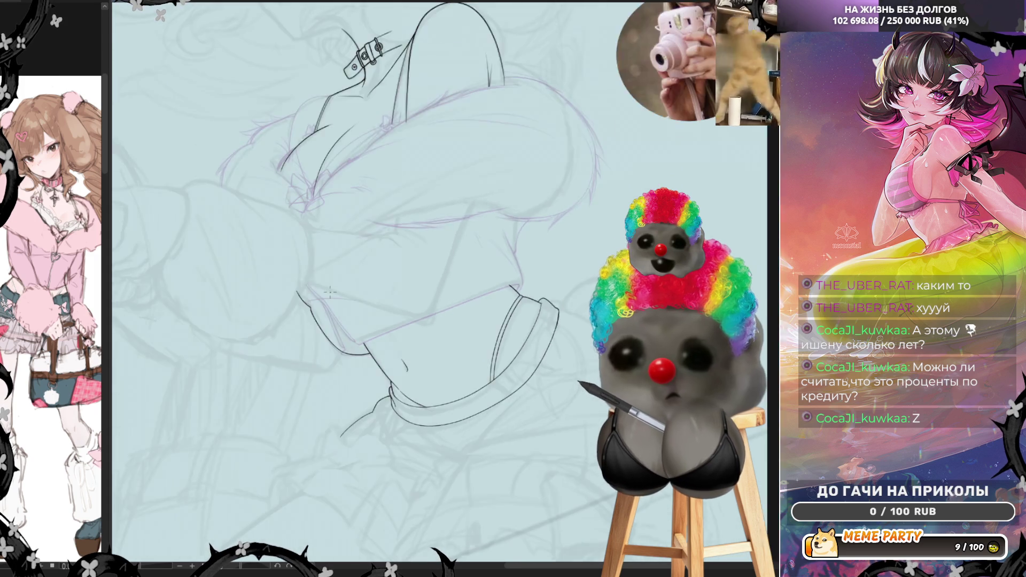
scroll(344, 302, up, 3)
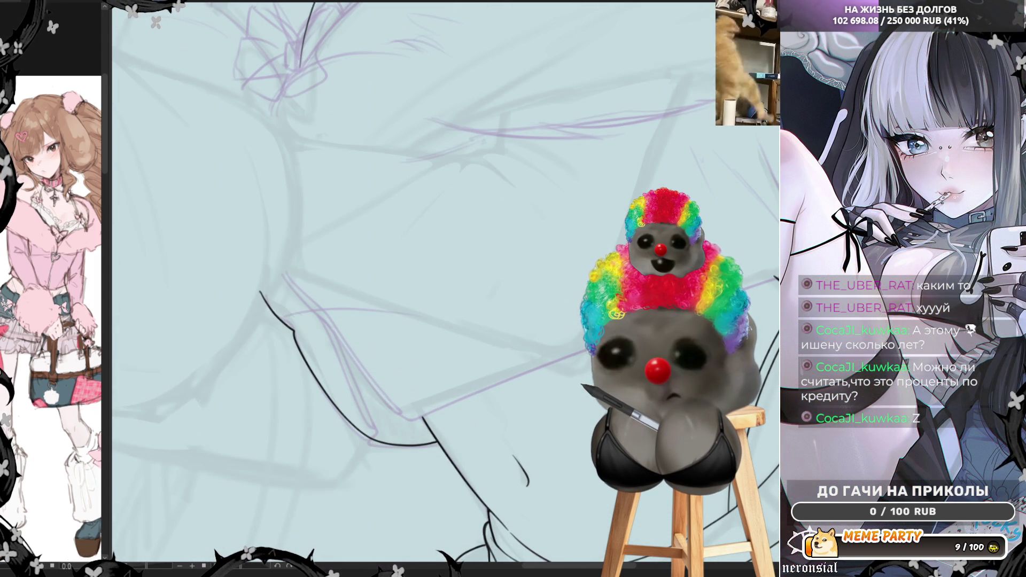
drag(441, 167, 425, 253)
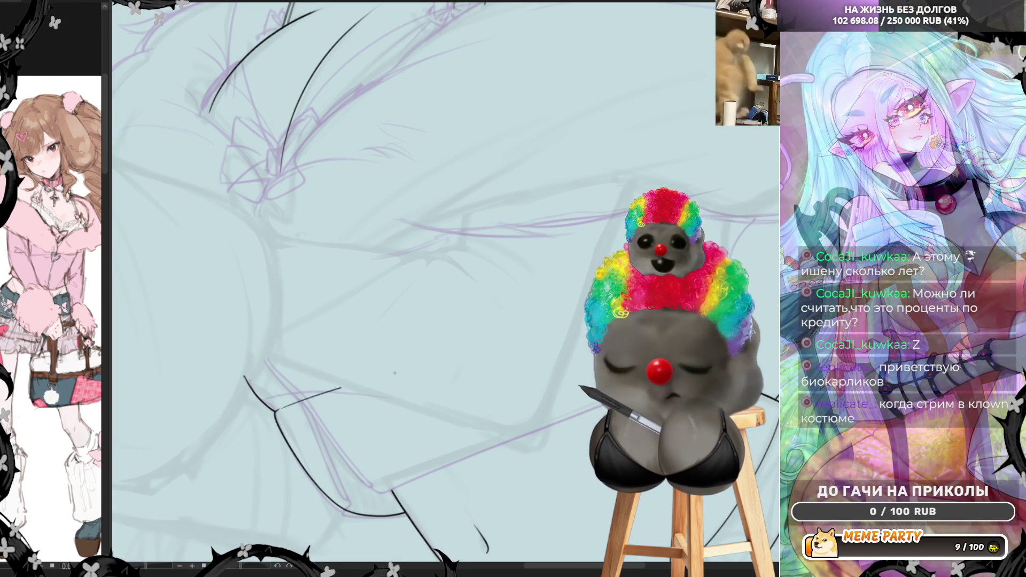
drag(276, 409, 486, 353)
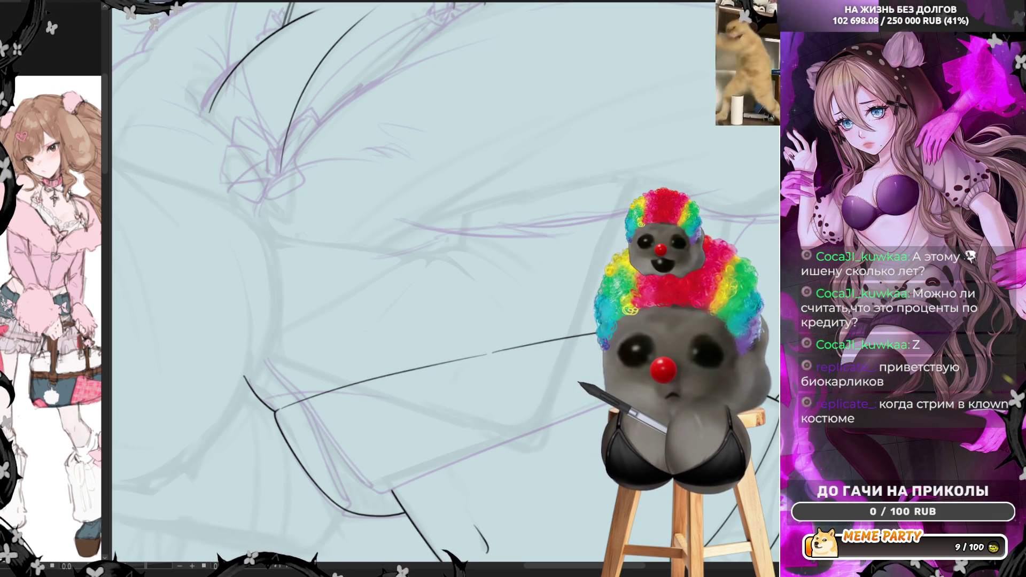
drag(514, 253, 493, 326)
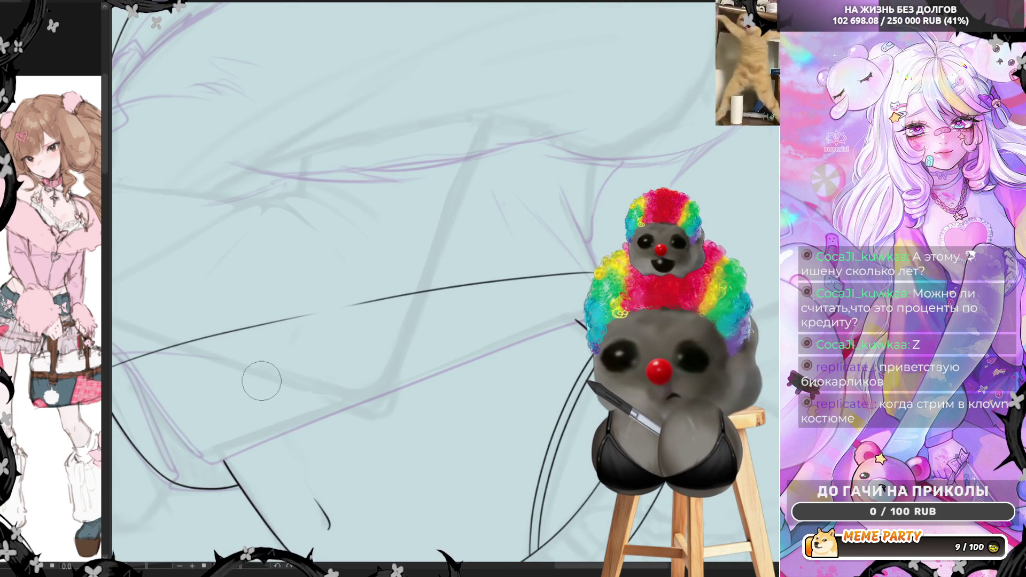
Step: Extend the cuff outline with a downward curve, a short top stroke and a line down toward it
scroll(289, 264, down, 3)
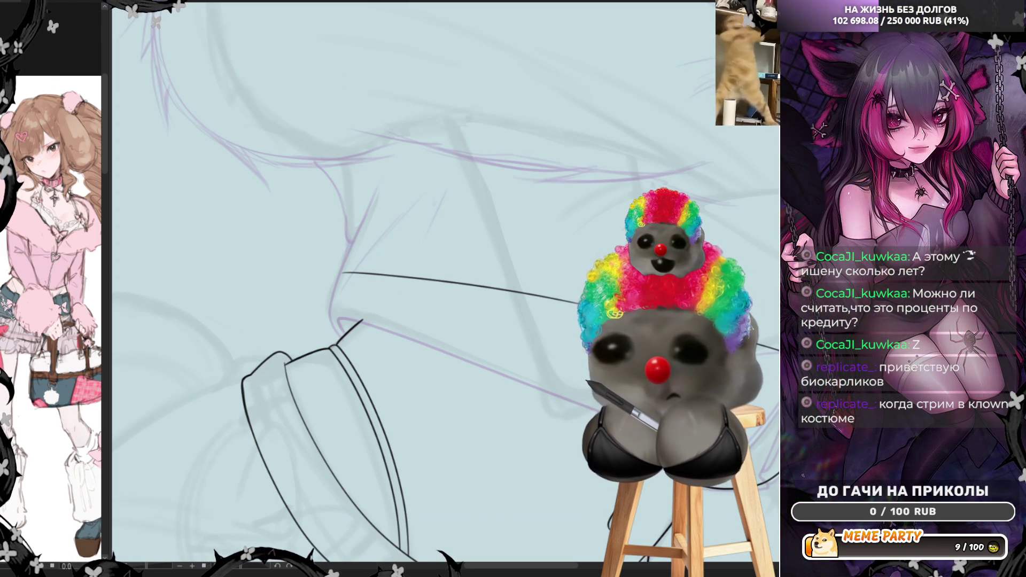
scroll(392, 200, up, 3)
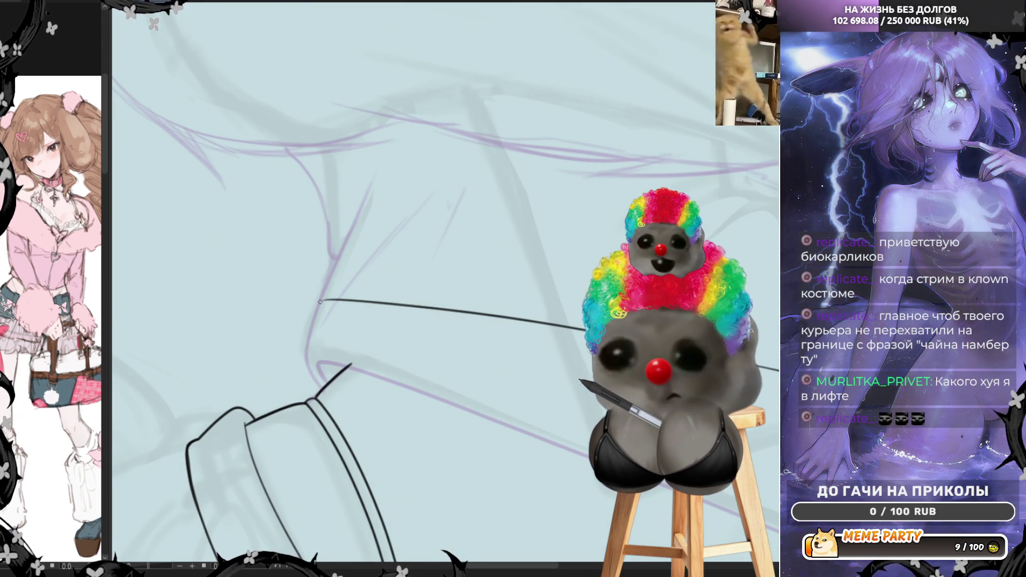
drag(305, 359, 321, 382)
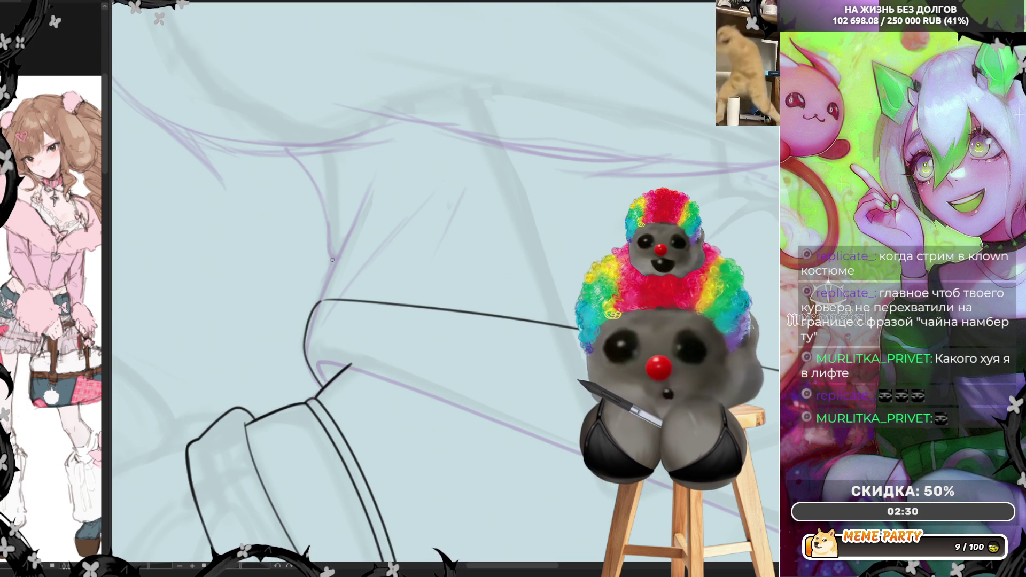
drag(320, 289, 318, 300)
drag(373, 189, 337, 258)
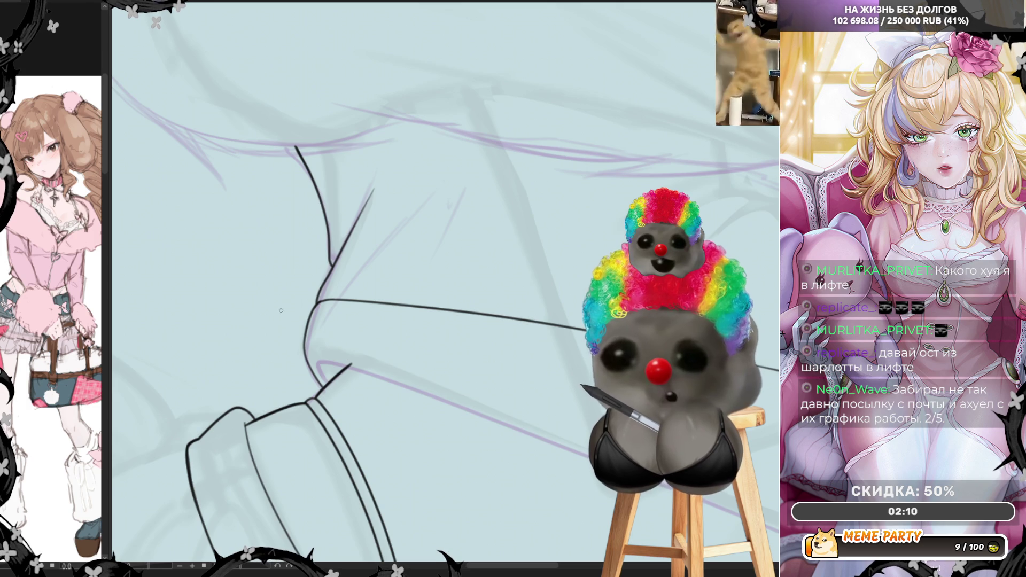
Step: After several undone attempts, ink one clean diagonal fold line across the upper sleeve
scroll(278, 364, down, 3)
scroll(448, 194, up, 4)
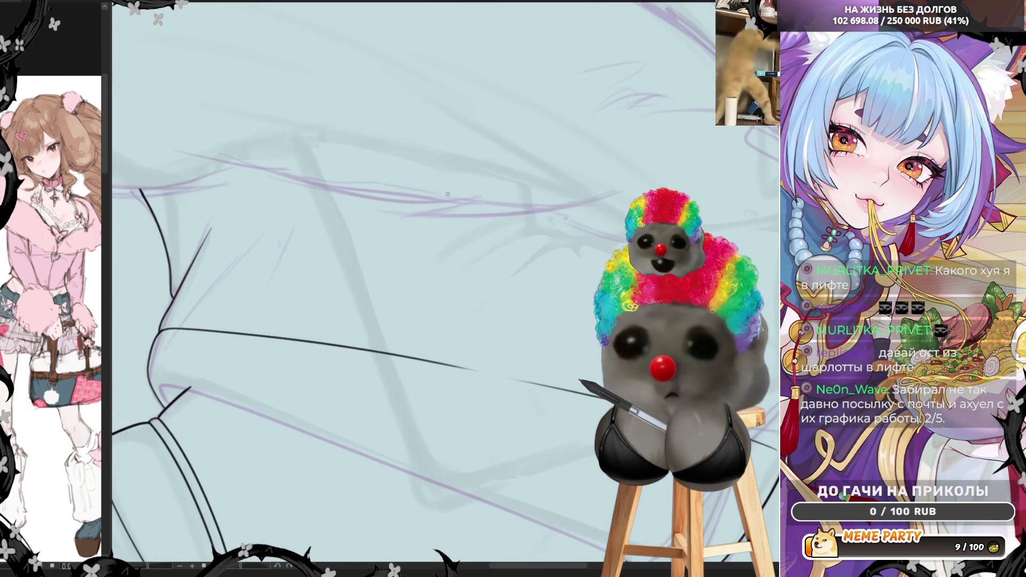
drag(194, 304, 309, 201)
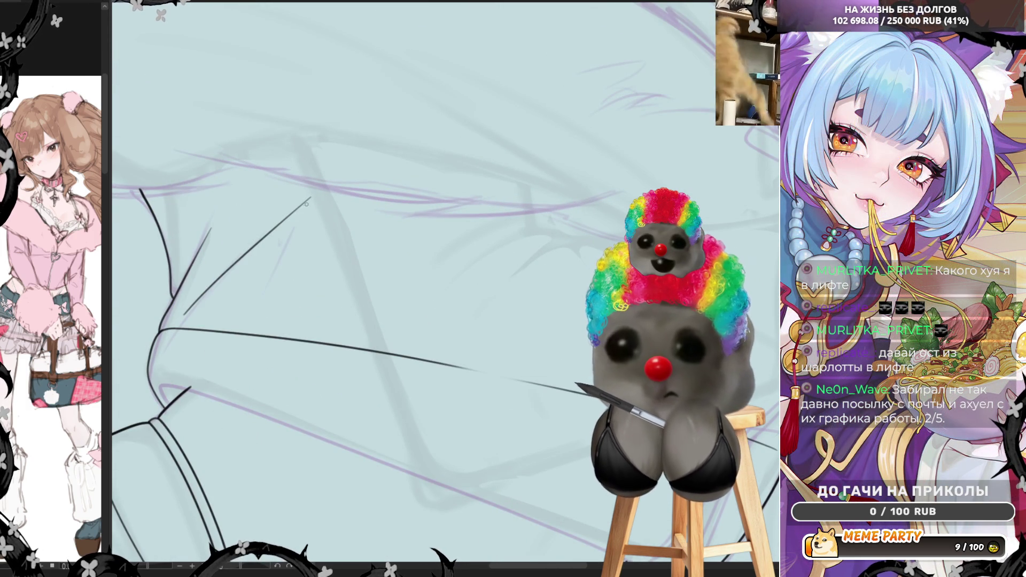
key(ctrl+z)
drag(174, 327, 336, 188)
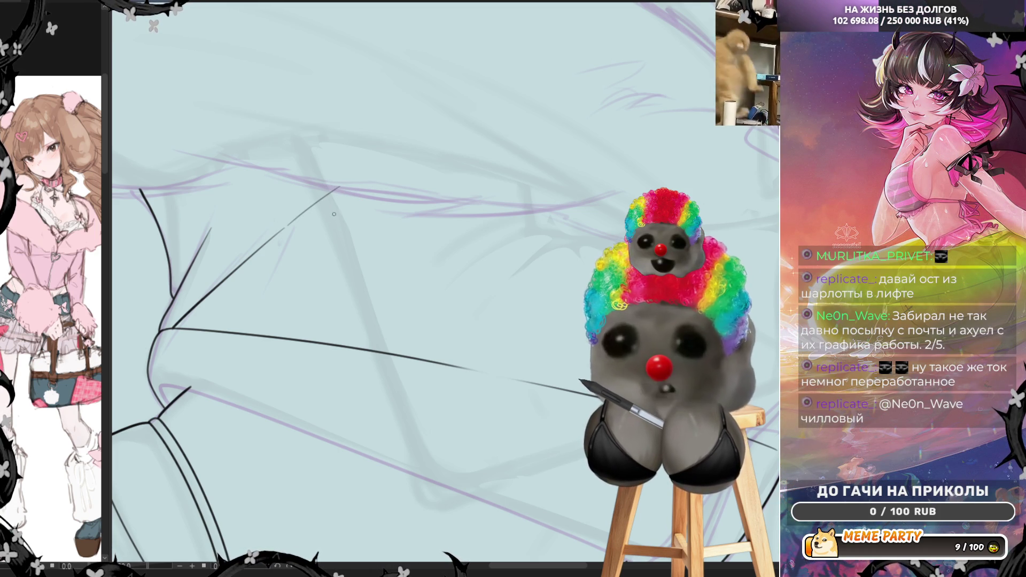
key(ctrl+z)
key(ctrl+z)
drag(176, 320, 316, 179)
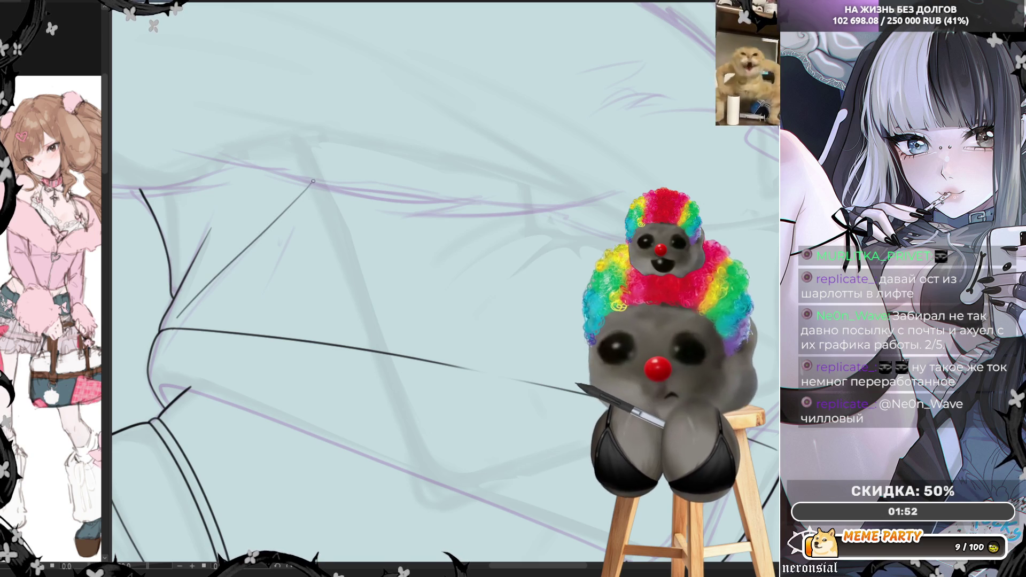
key(ctrl+z)
drag(172, 327, 330, 167)
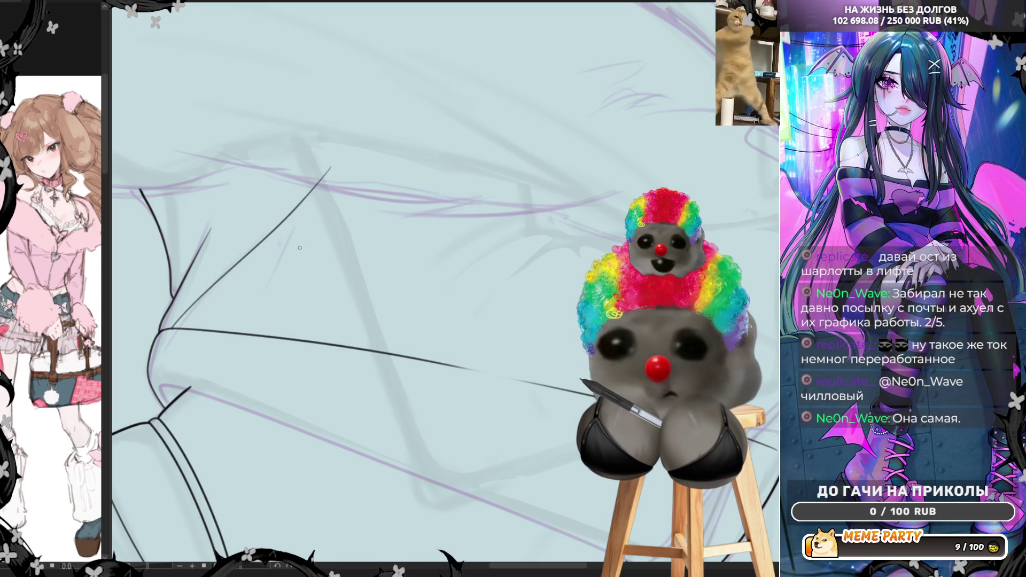
scroll(280, 252, down, 3)
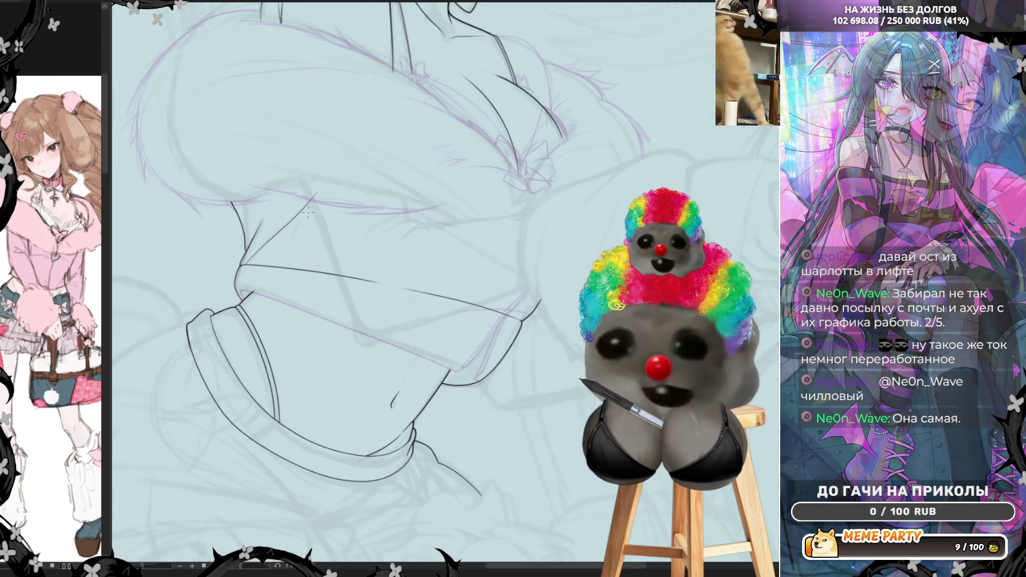
Step: Ink the long lower sleeve edge twice, shrinking the brush between strokes, then flip the canvas horizontally
scroll(325, 268, up, 3)
scroll(324, 269, up, 1)
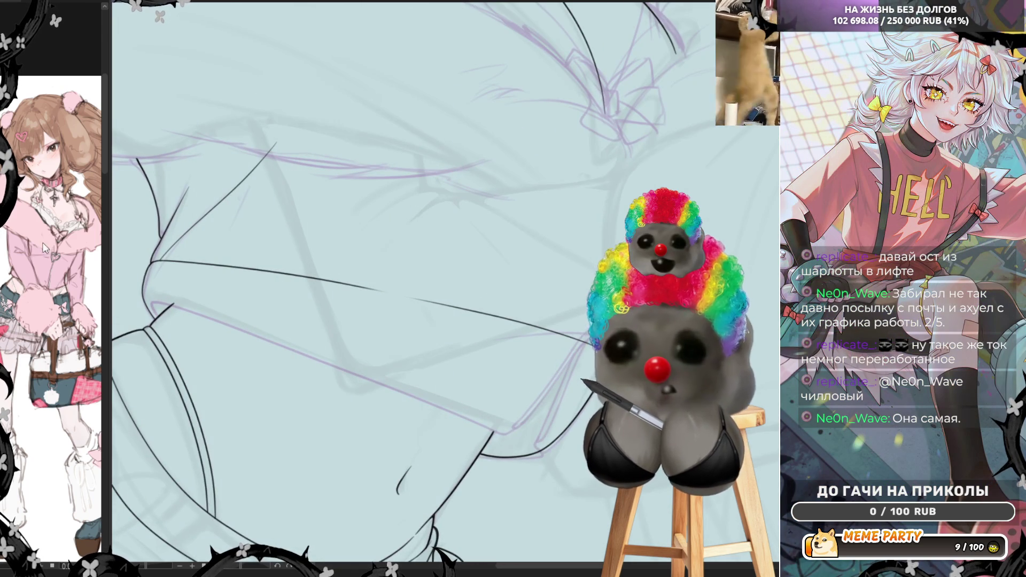
drag(160, 307, 511, 421)
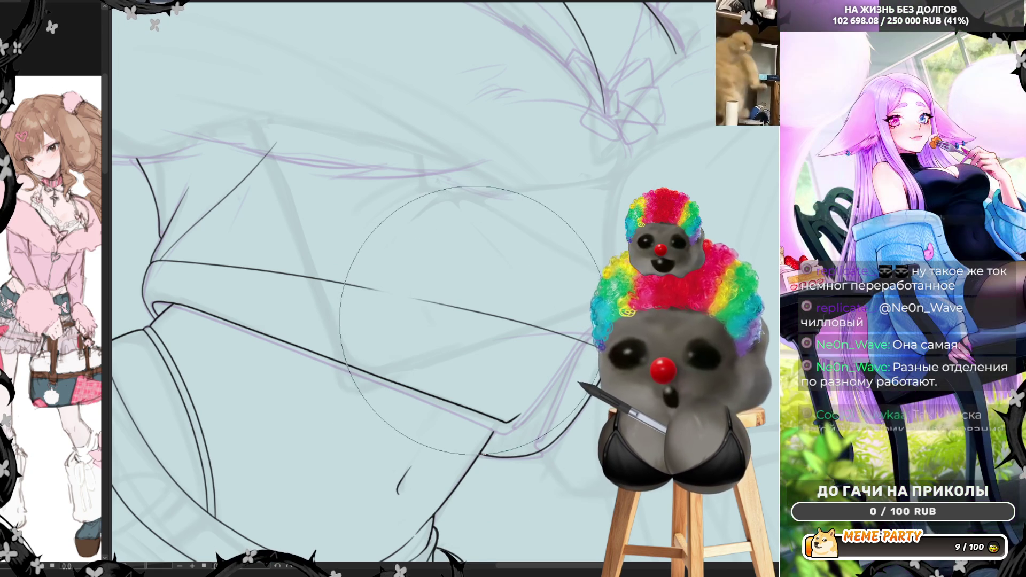
key(bracketleft)
key(bracketleft)
key(bracketleft)
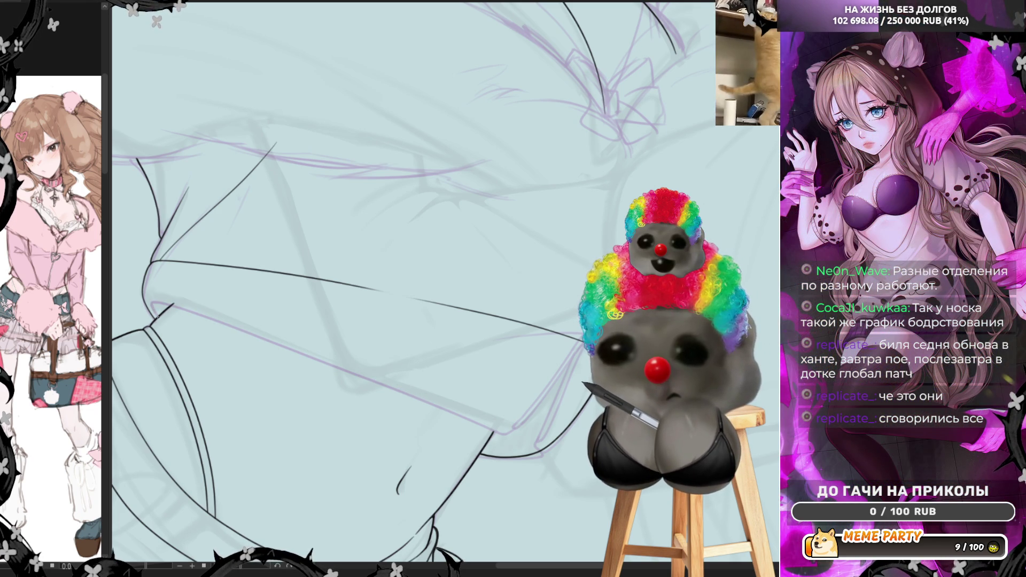
drag(158, 304, 522, 419)
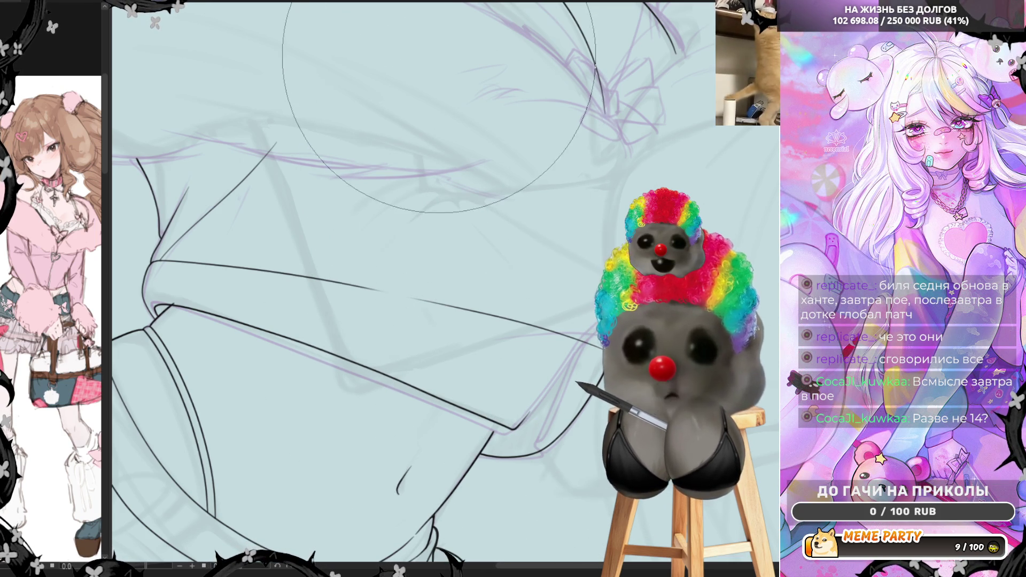
key(h)
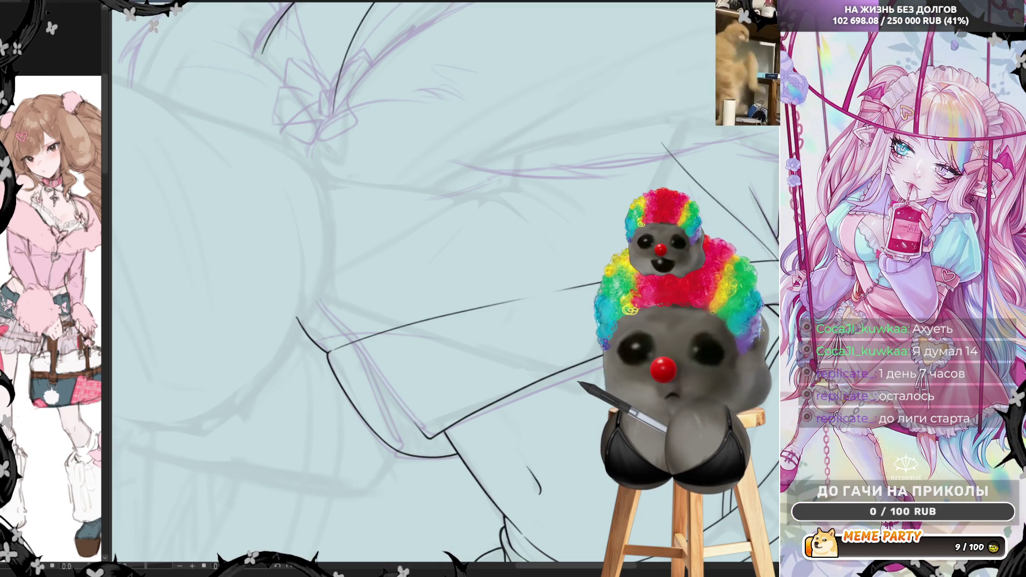
Step: Add a tiny ink tick at the cuff corner where it meets the arm
scroll(504, 232, down, 3)
scroll(503, 232, up, 3)
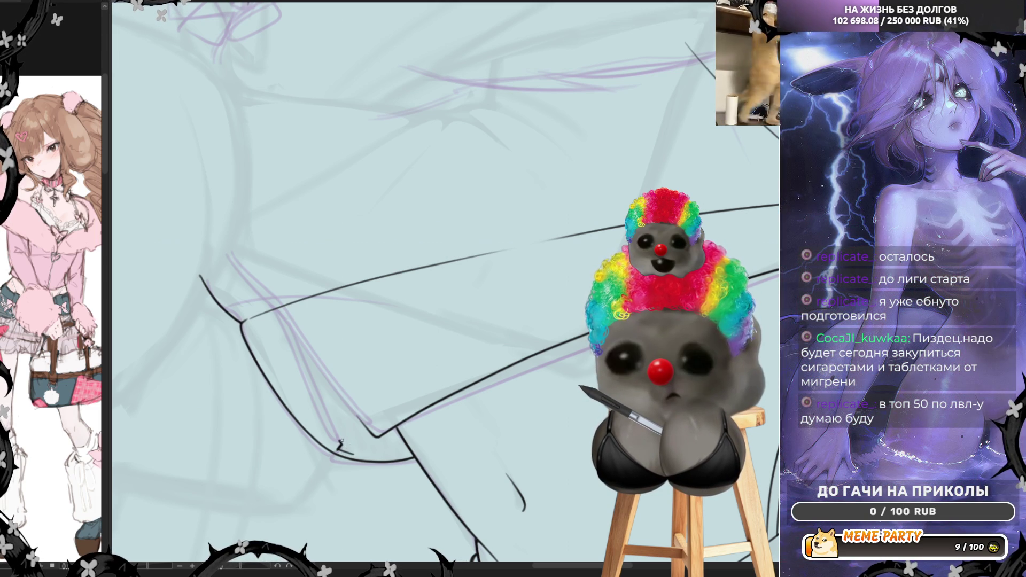
drag(339, 442, 342, 448)
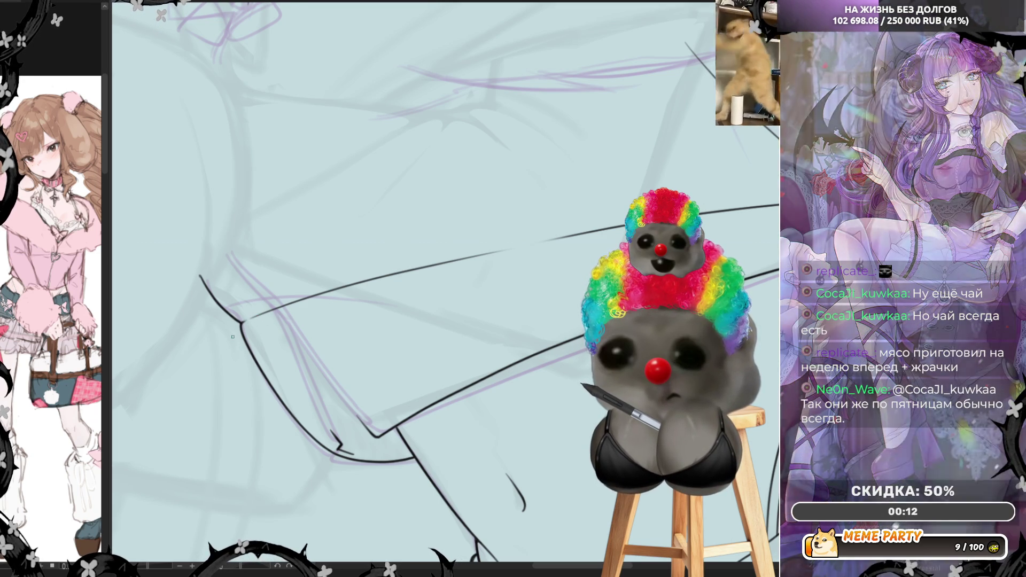
scroll(234, 337, down, 3)
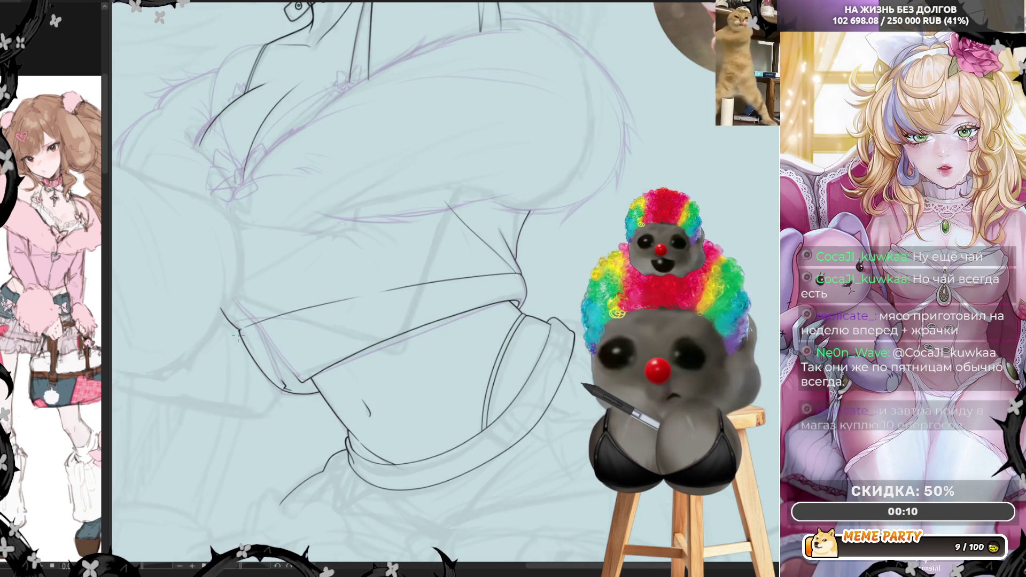
Step: Ink a short fold line running down-right across the lower sleeve near the cuff
scroll(345, 443, up, 3)
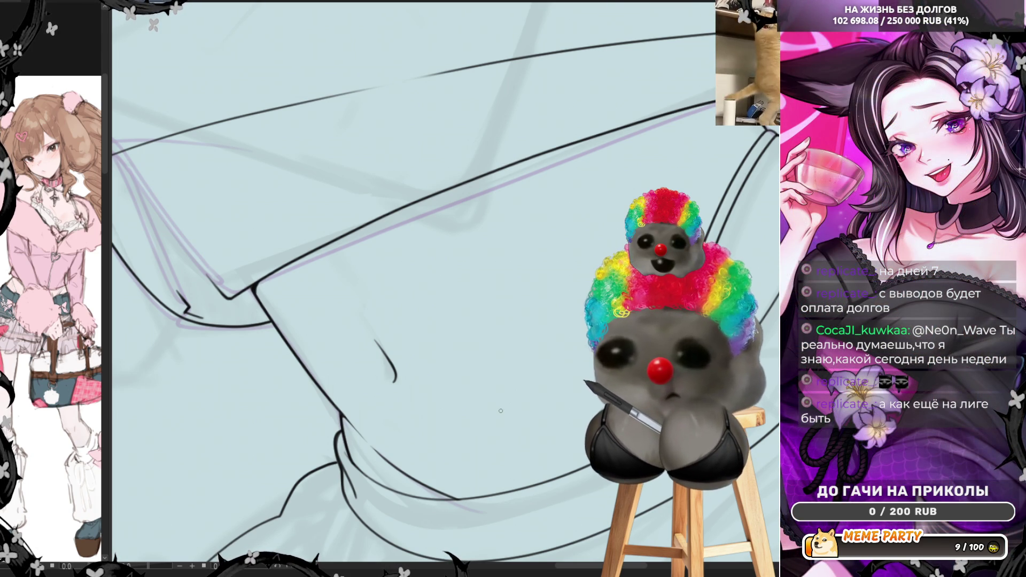
scroll(507, 408, down, 5)
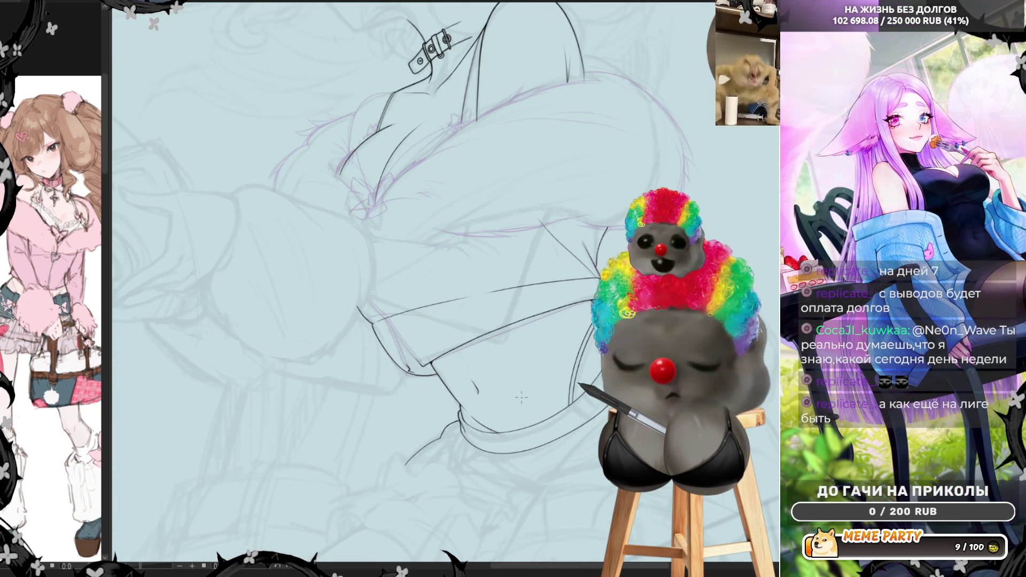
scroll(521, 397, up, 8)
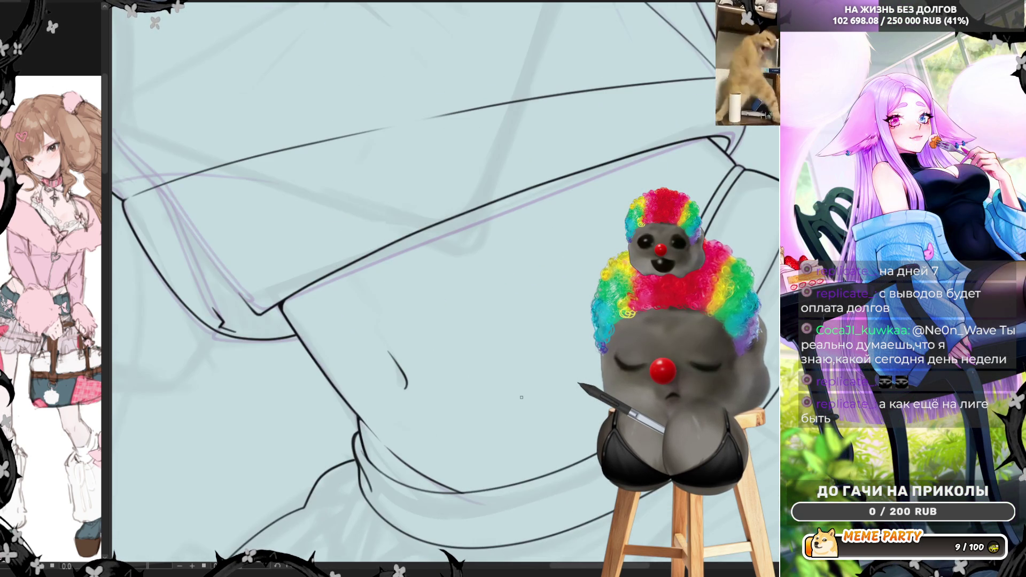
scroll(522, 397, up, 1)
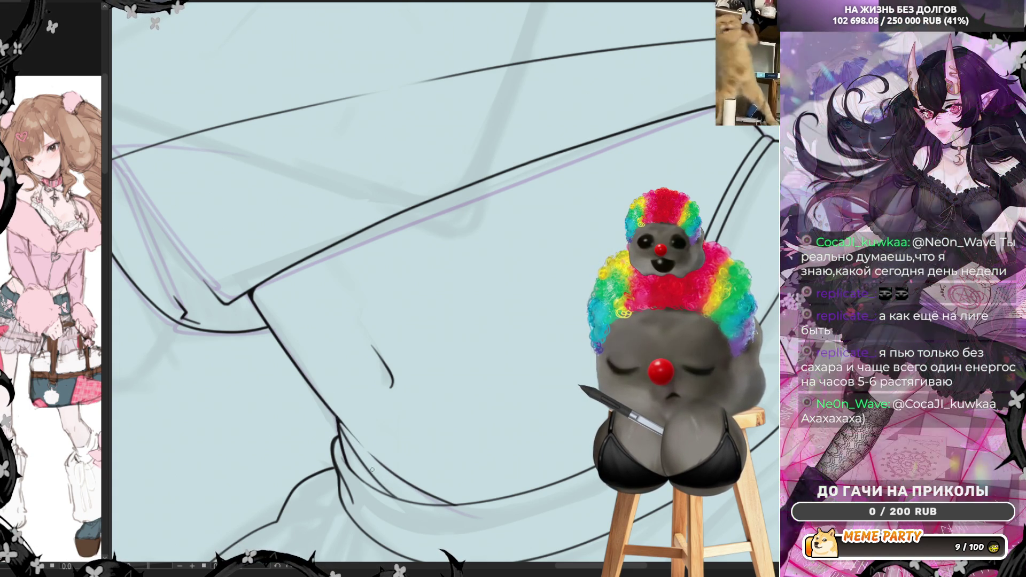
drag(335, 424, 378, 491)
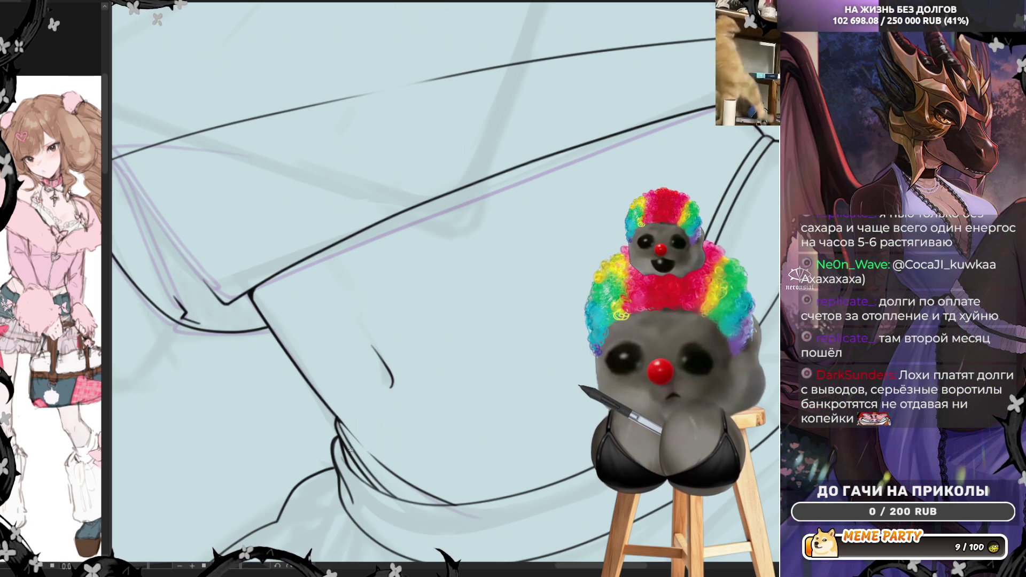
scroll(319, 481, down, 5)
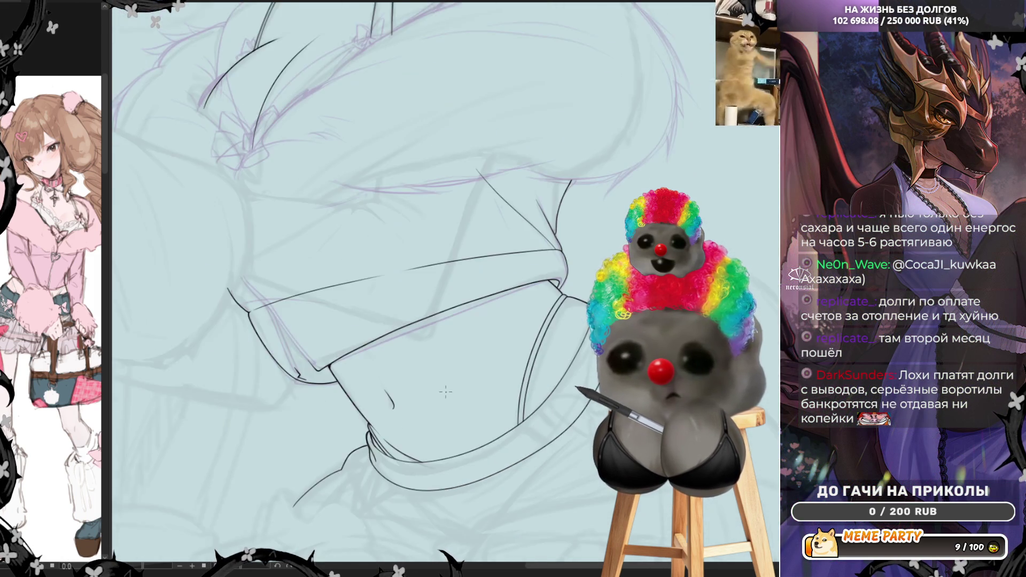
scroll(450, 389, up, 3)
scroll(451, 388, up, 2)
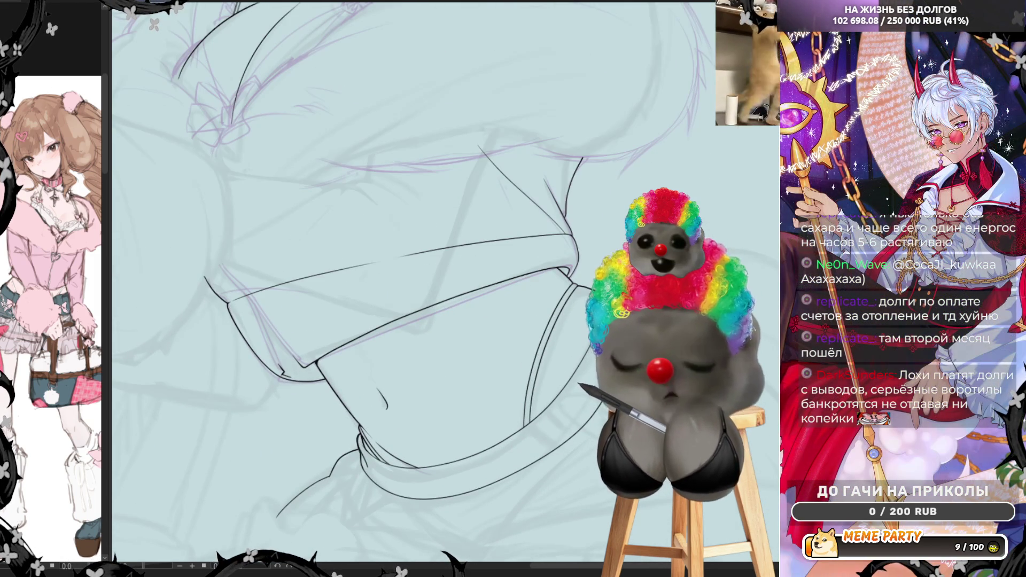
scroll(588, 294, down, 2)
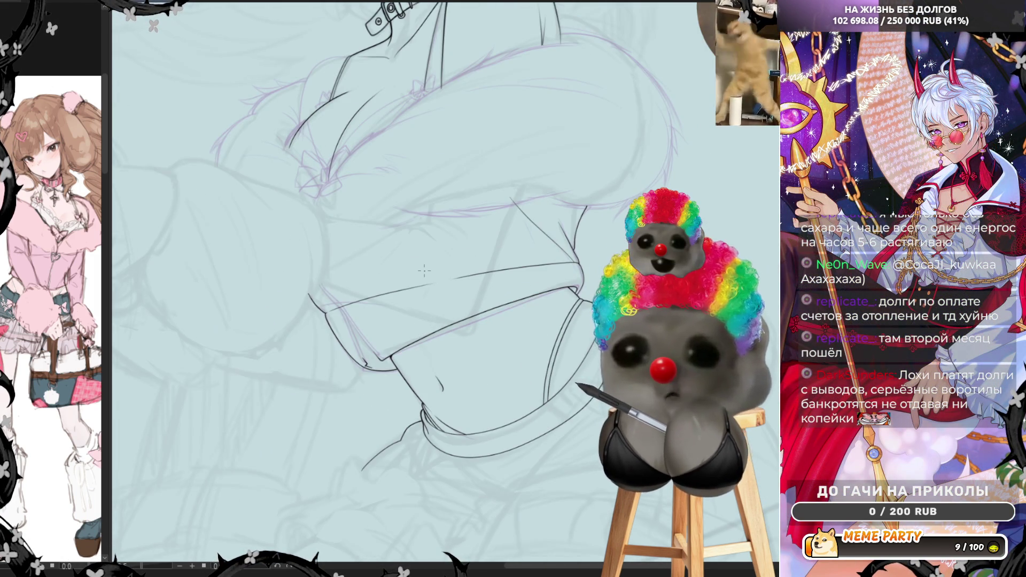
scroll(426, 271, up, 2)
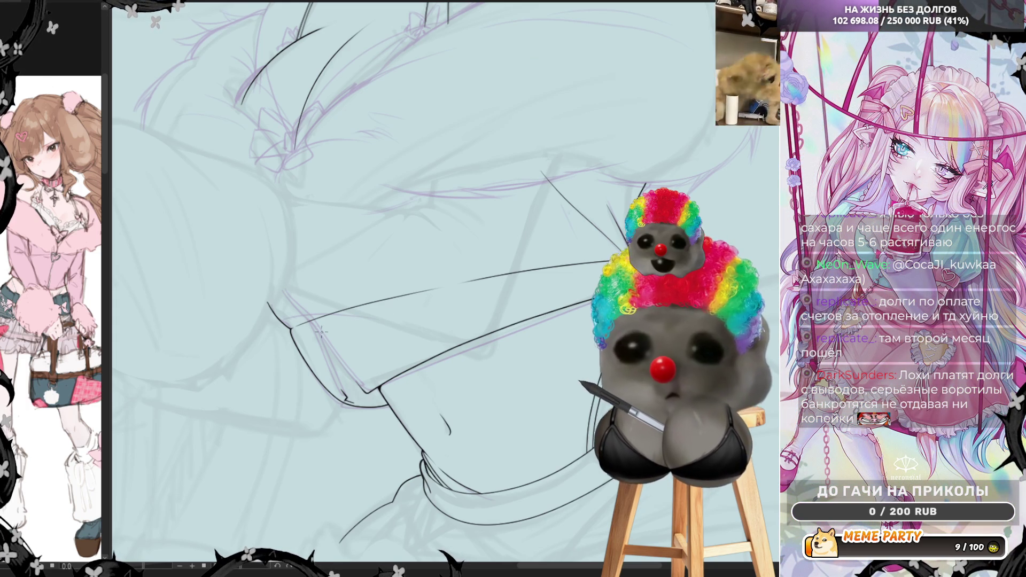
scroll(273, 348, up, 2)
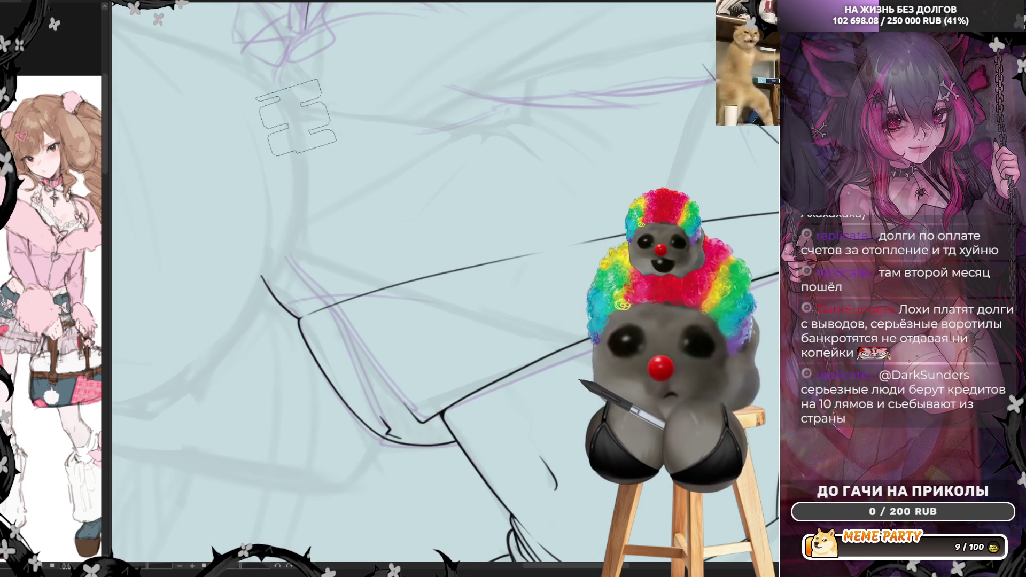
Step: Try several zipper-brush strokes of varying length along the sleeve edge, undoing each one
key(ctrl+z)
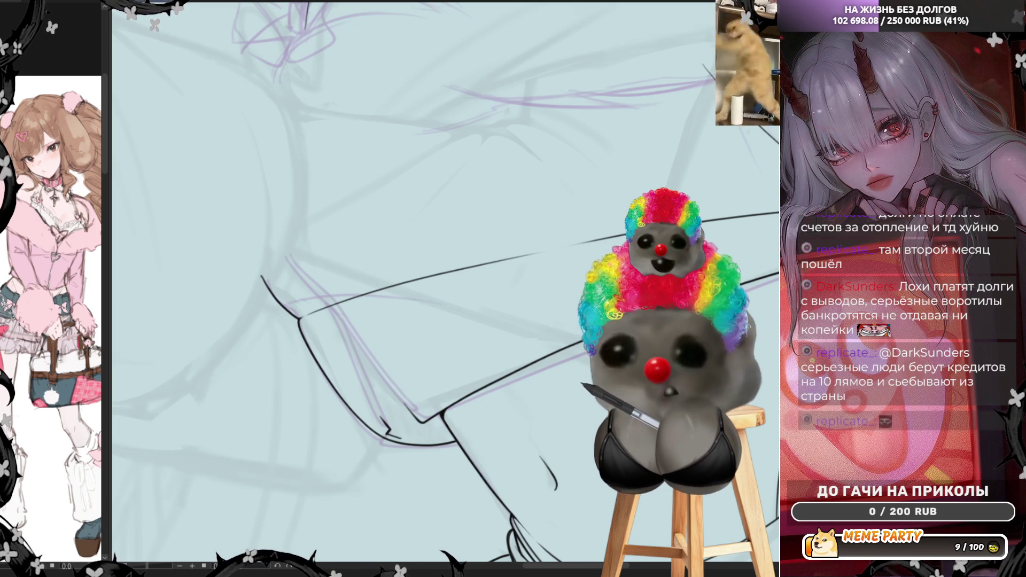
drag(310, 171, 486, 442)
key(ctrl+z)
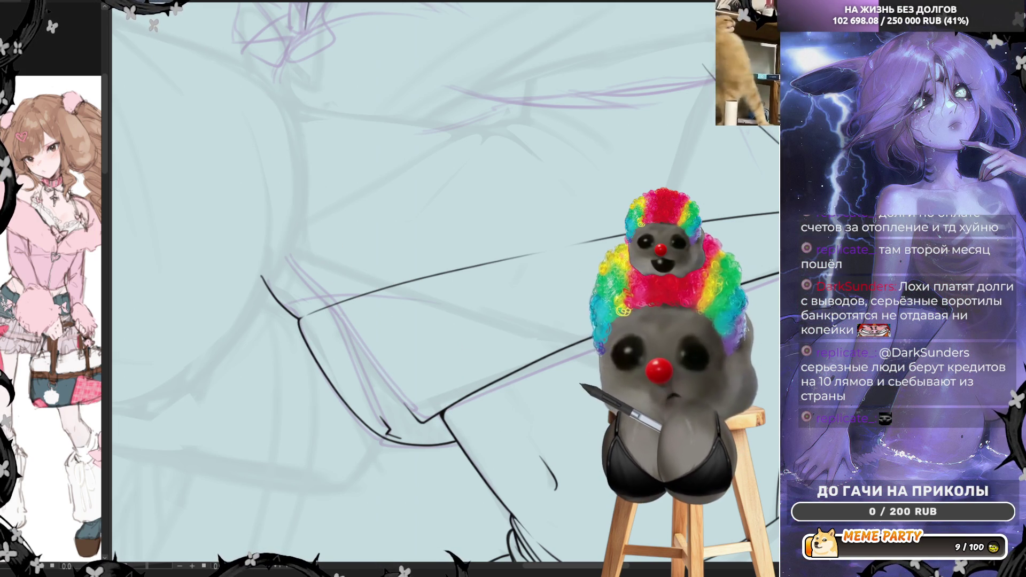
drag(276, 122, 499, 461)
key(ctrl+z)
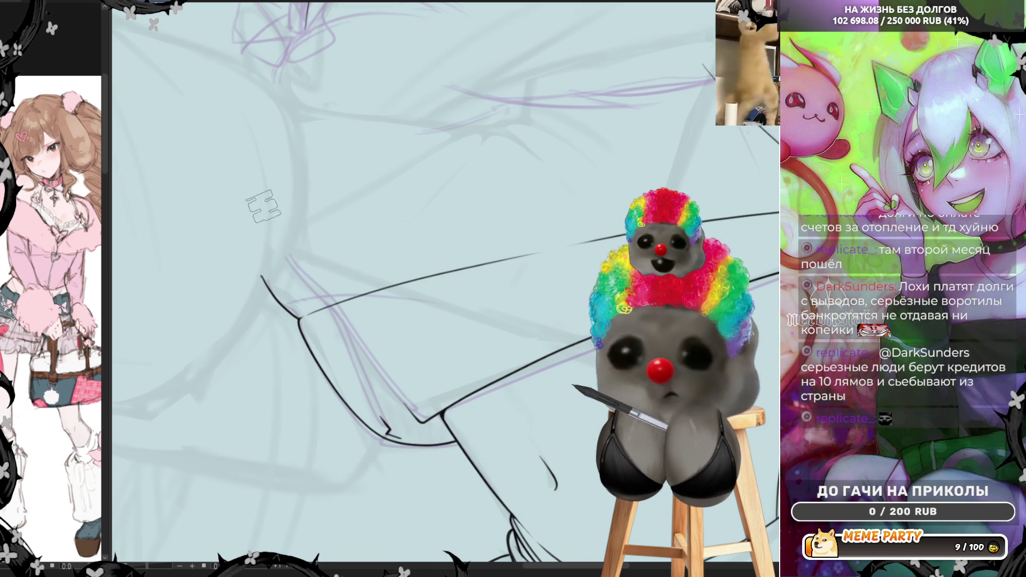
drag(247, 197, 427, 457)
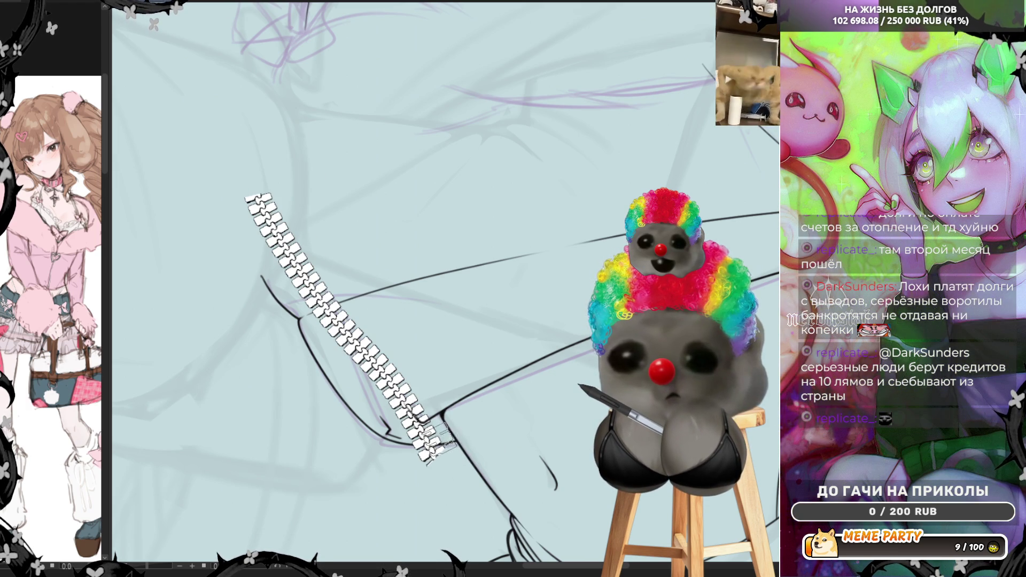
key(ctrl+z)
drag(268, 224, 414, 423)
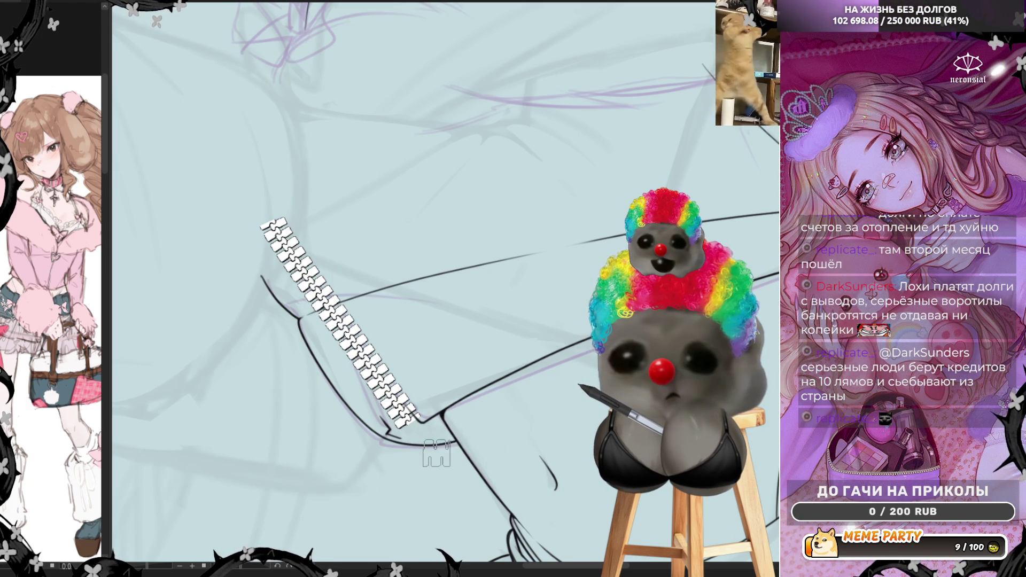
key(ctrl+z)
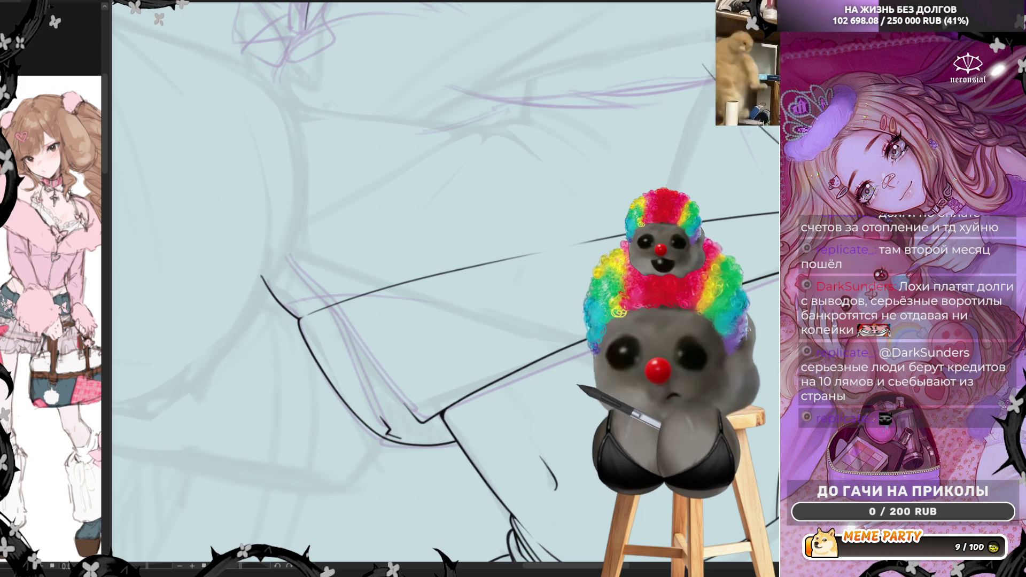
drag(269, 215, 411, 427)
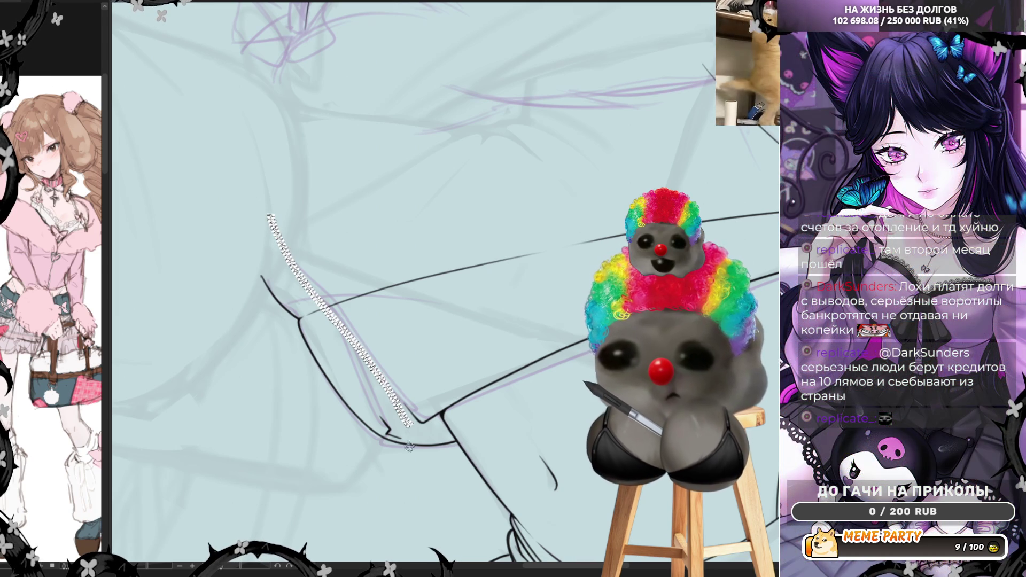
scroll(411, 428, up, 5)
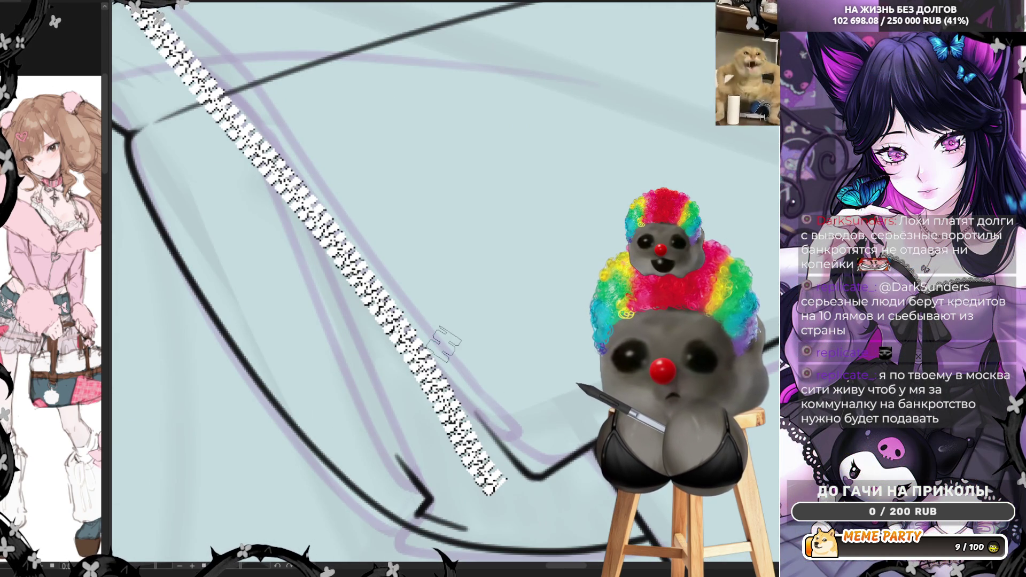
scroll(447, 345, down, 4)
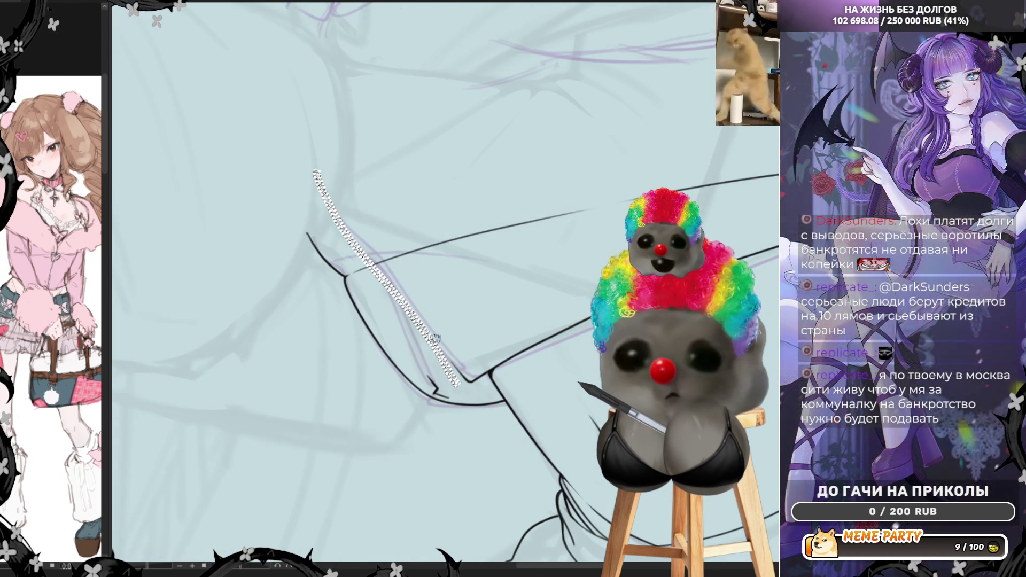
key(ctrl+z)
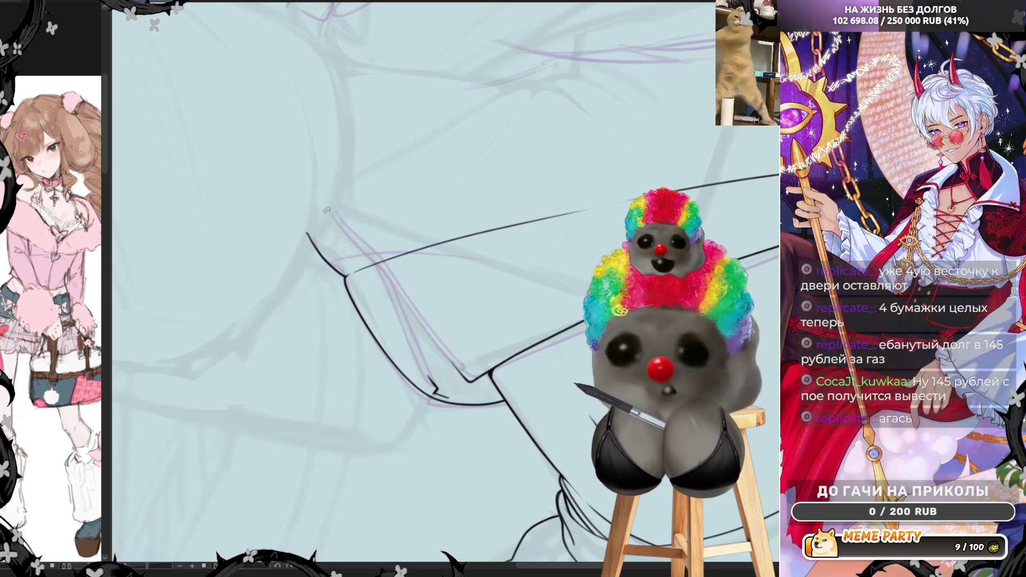
scroll(440, 363, up, 3)
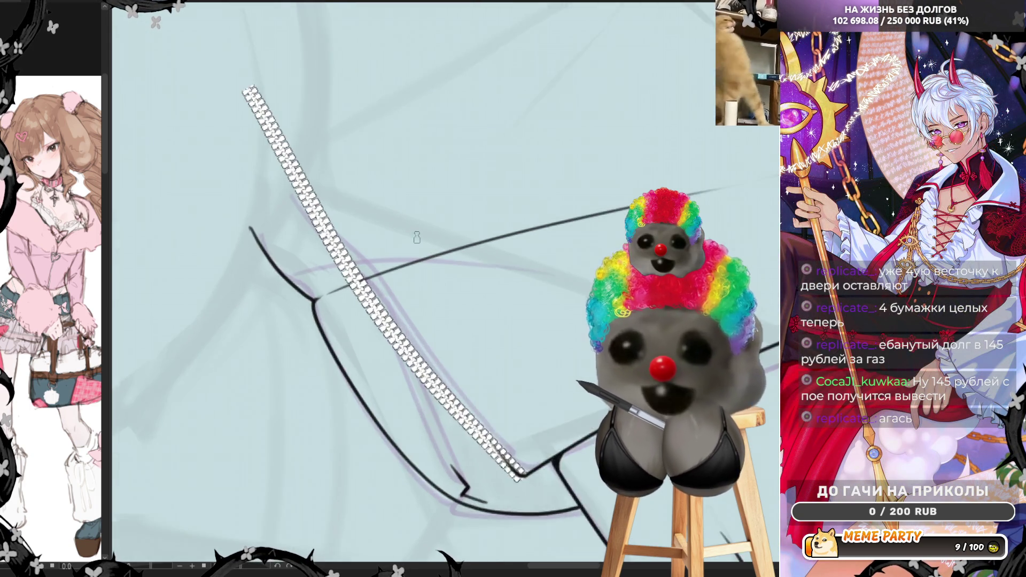
scroll(441, 288, down, 3)
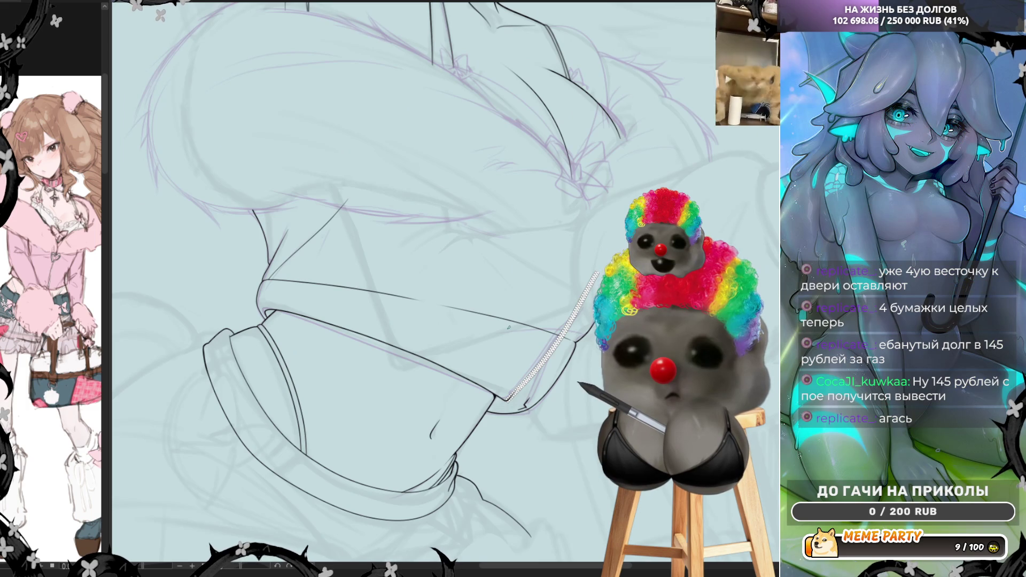
scroll(509, 328, up, 3)
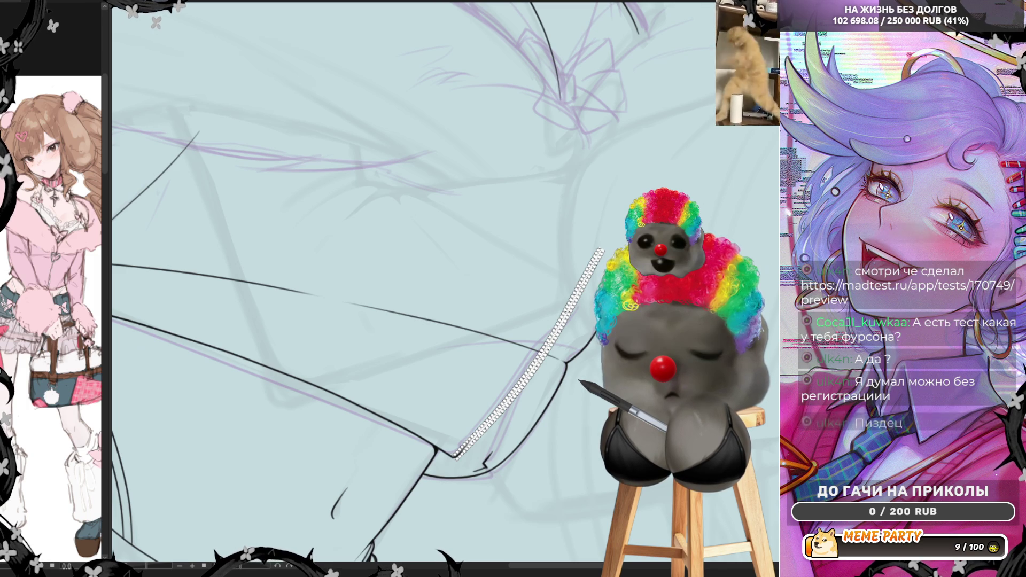
Step: Flip the canvas and try extending the zipper down the sleeve, undoing overlong attempts
scroll(644, 350, up, 1)
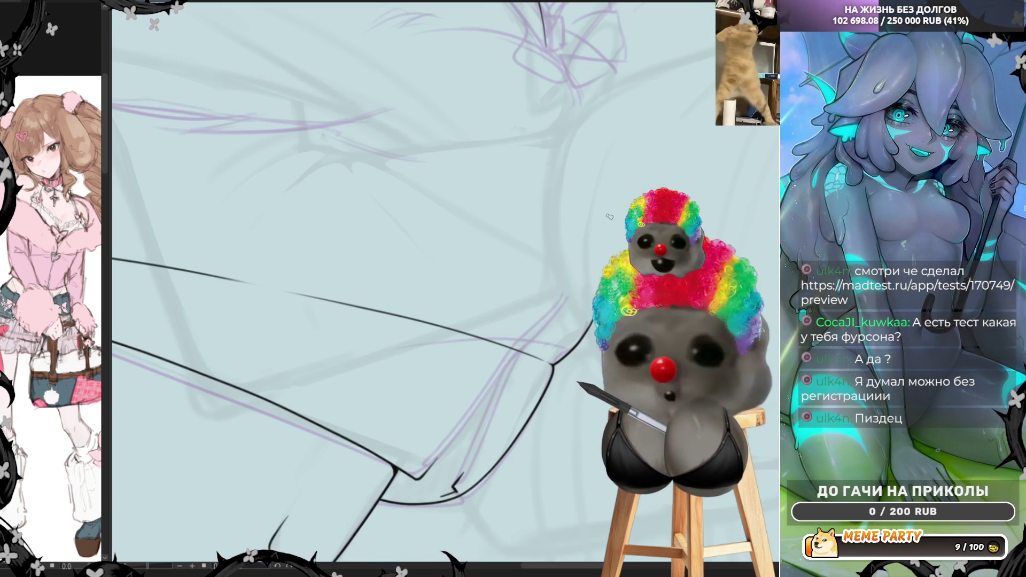
key(h)
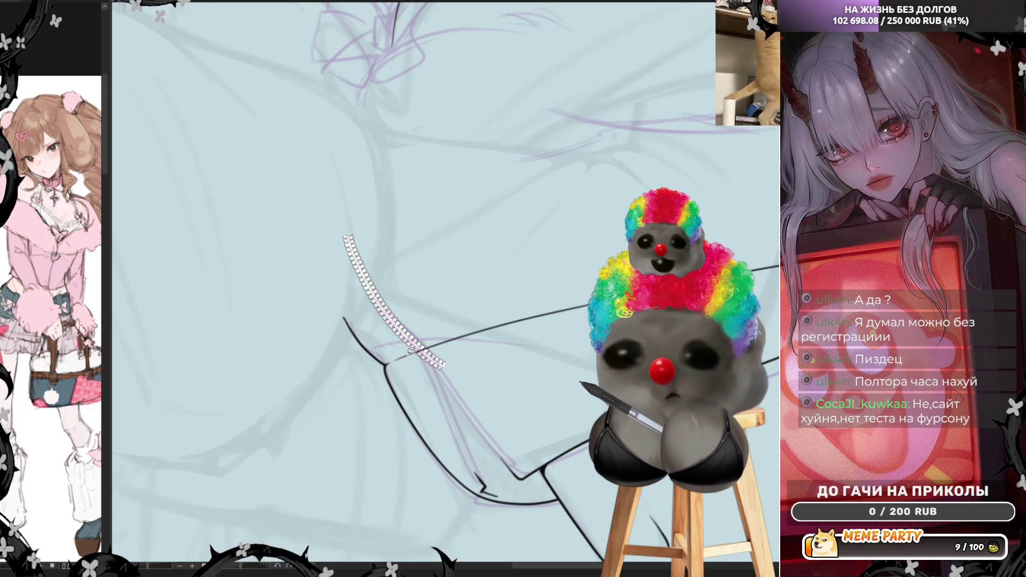
key(ctrl+z)
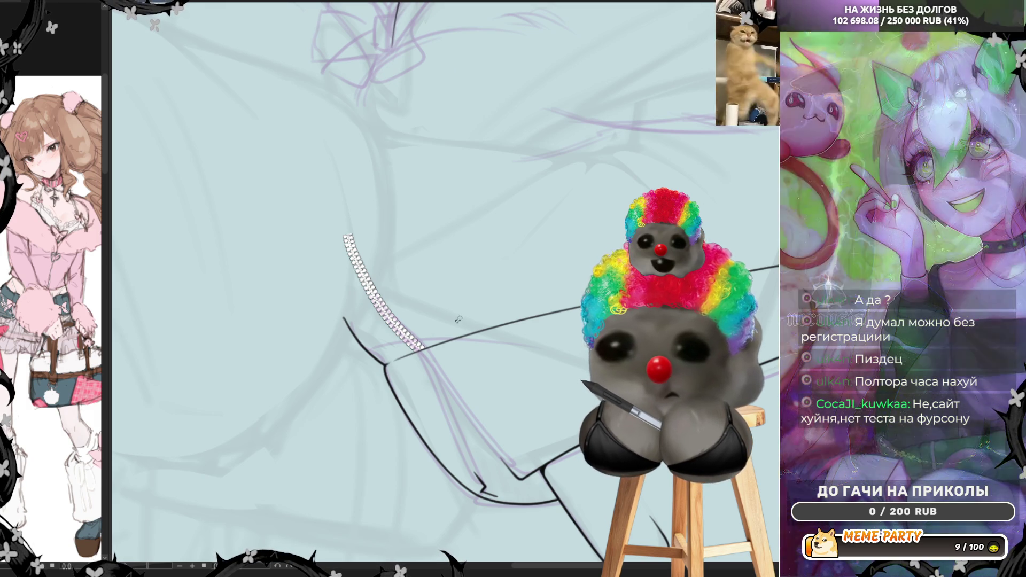
drag(422, 347, 489, 449)
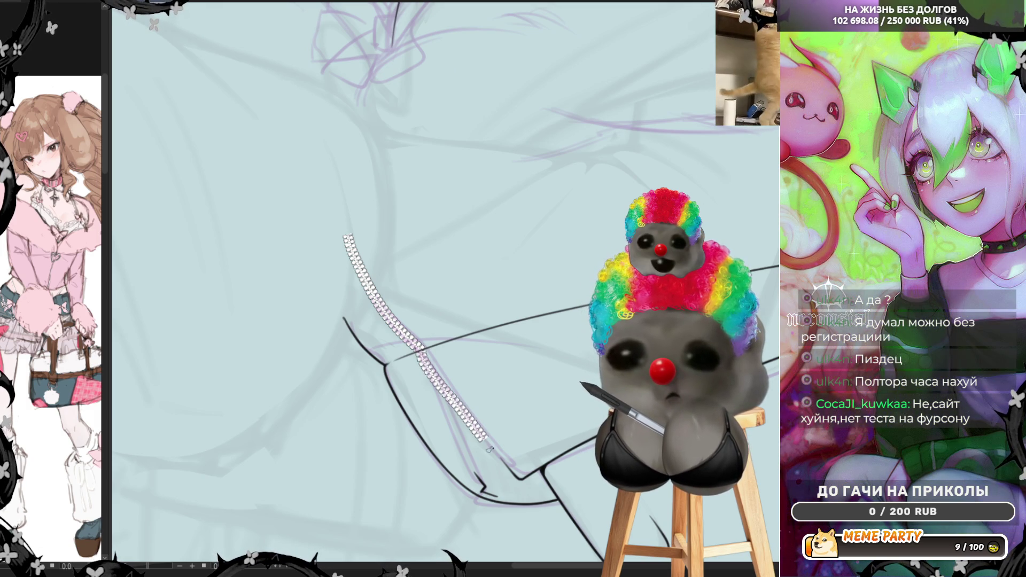
key(ctrl+z)
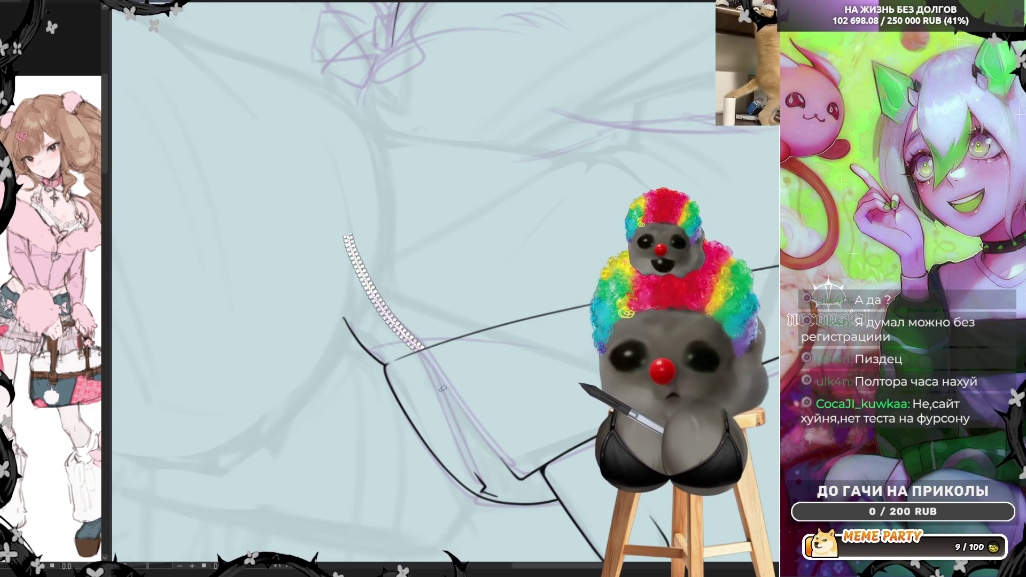
drag(422, 348, 474, 426)
key(ctrl+z)
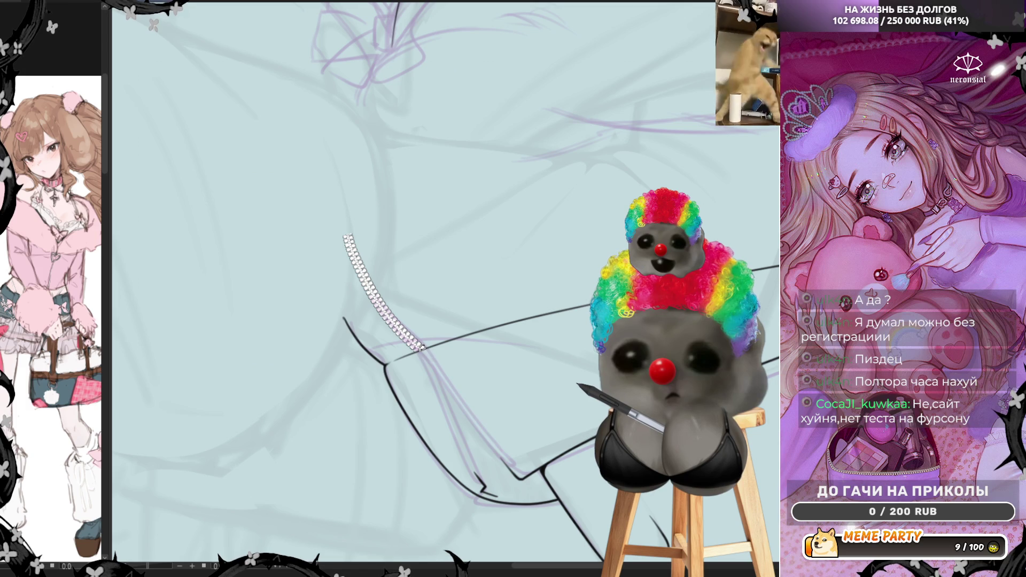
drag(423, 347, 510, 473)
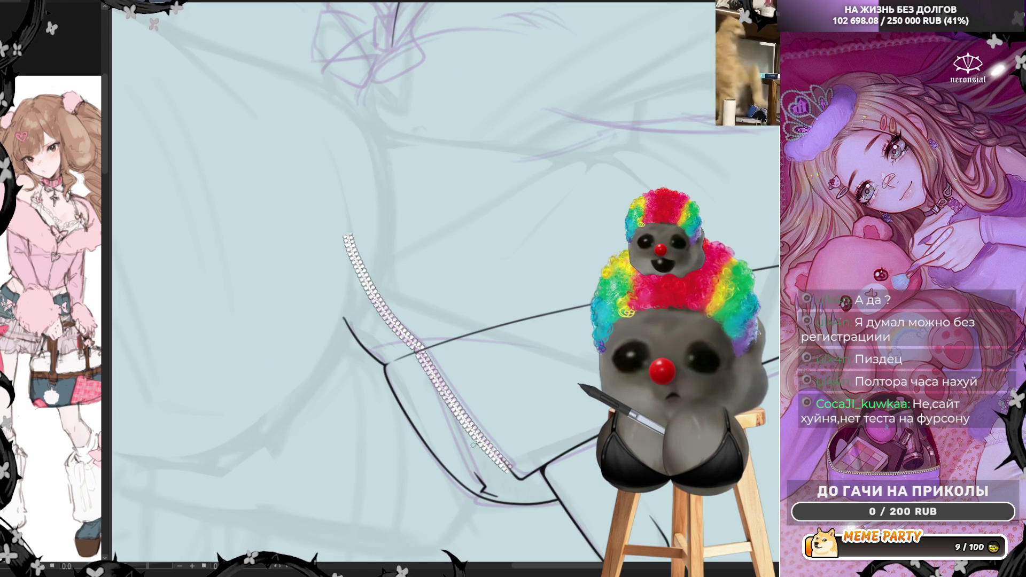
key(ctrl+z)
drag(422, 348, 476, 457)
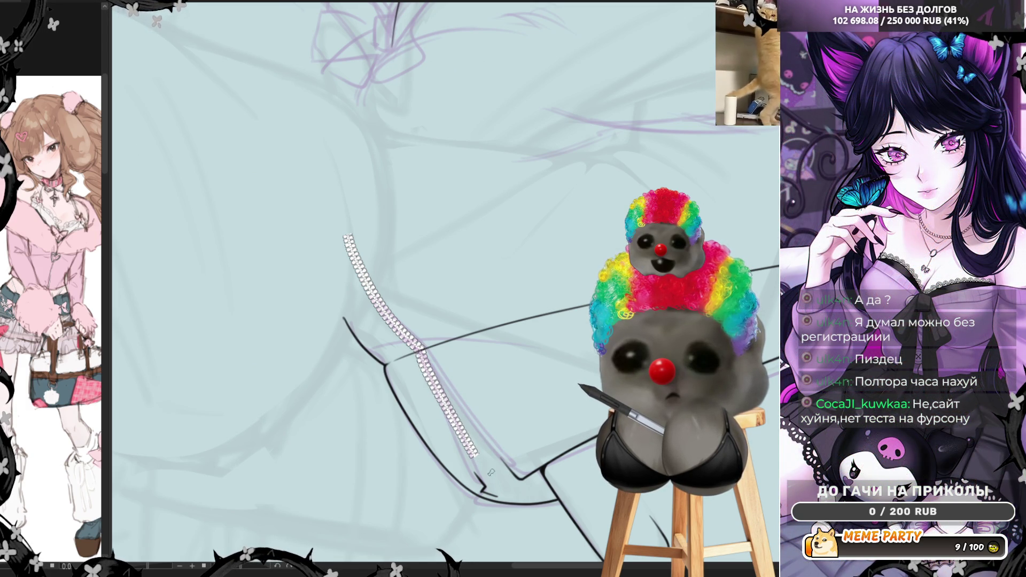
Step: Keep redrawing the zipper extension and a second branching strand, undoing the unsatisfying ones
key(ctrl+z)
drag(422, 350, 473, 438)
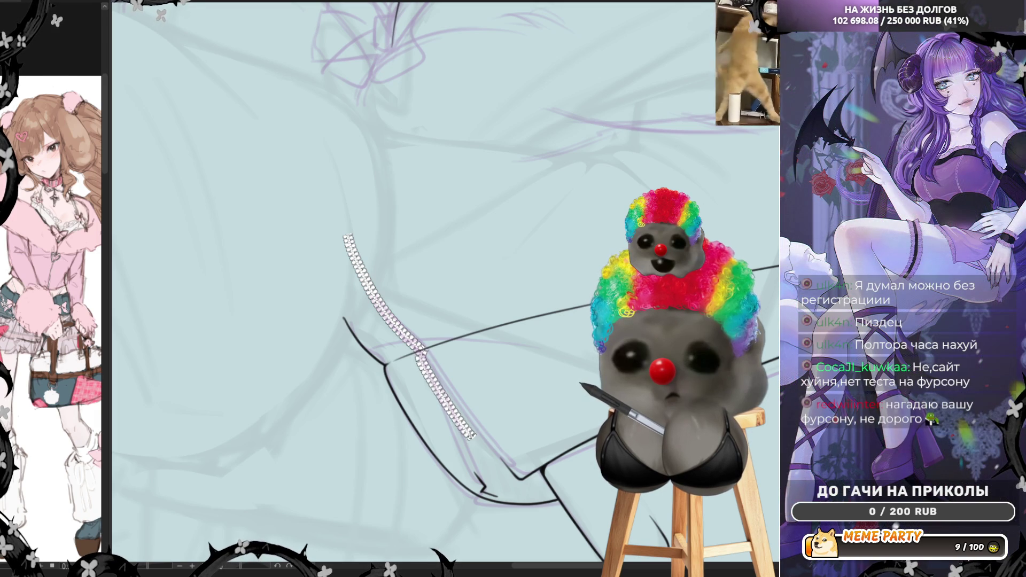
key(ctrl+z)
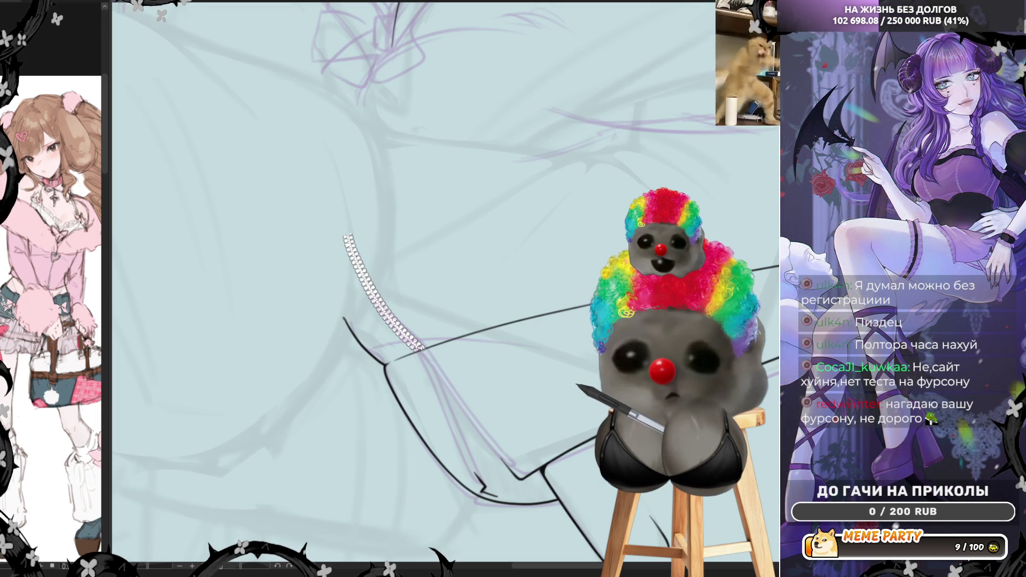
mouse_move(421, 347)
mouse_down()
mouse_move(477, 446)
mouse_move(465, 427)
mouse_move(471, 437)
mouse_up()
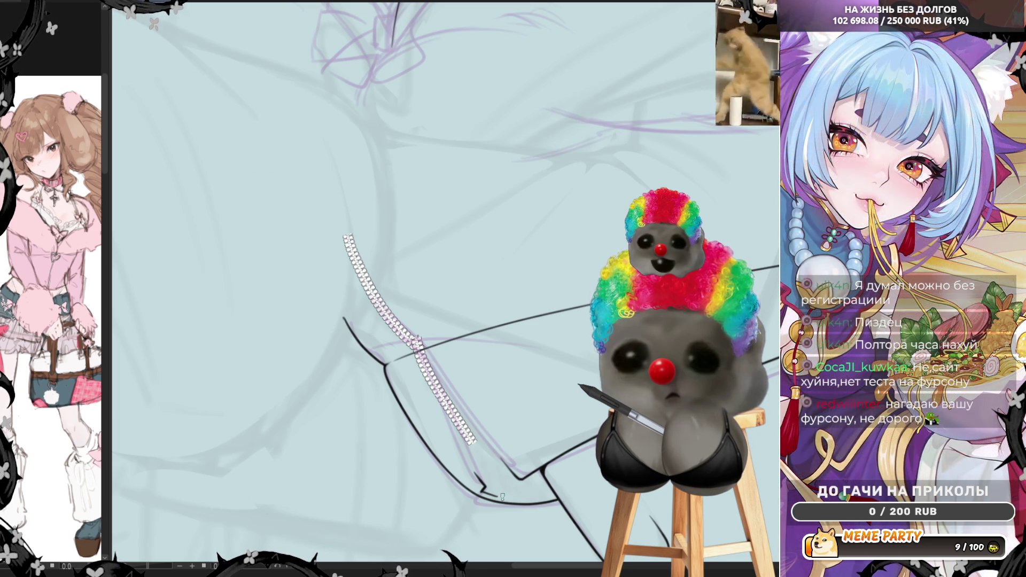
key(ctrl+z)
key(ctrl+z)
key(ctrl+z)
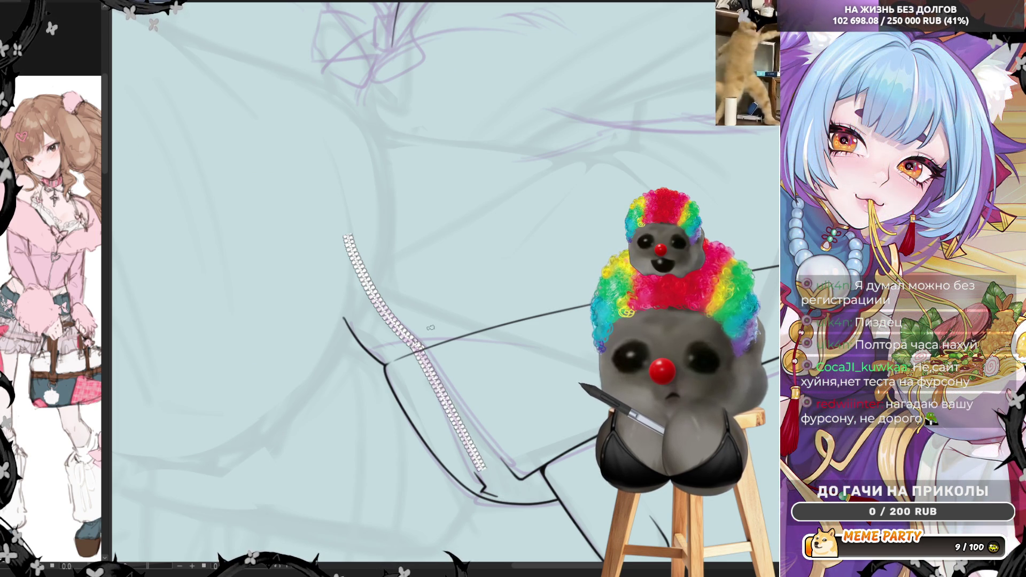
drag(422, 349, 527, 476)
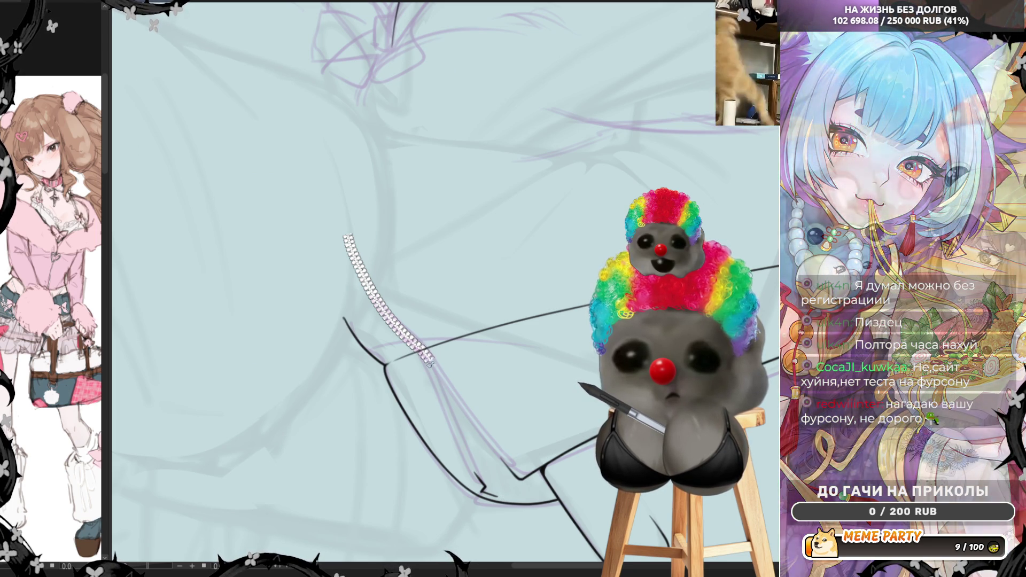
key(ctrl+z)
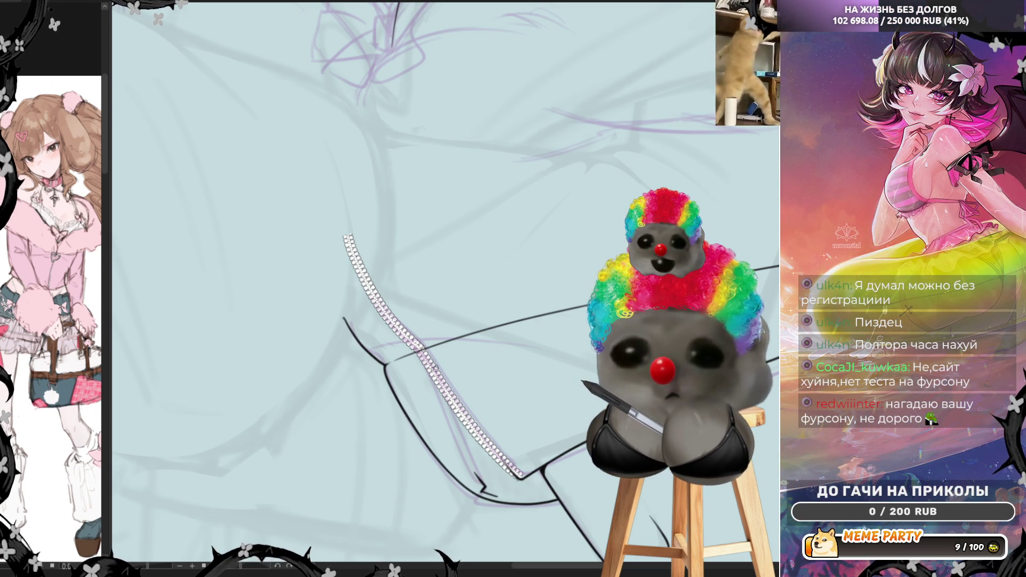
drag(420, 349, 480, 483)
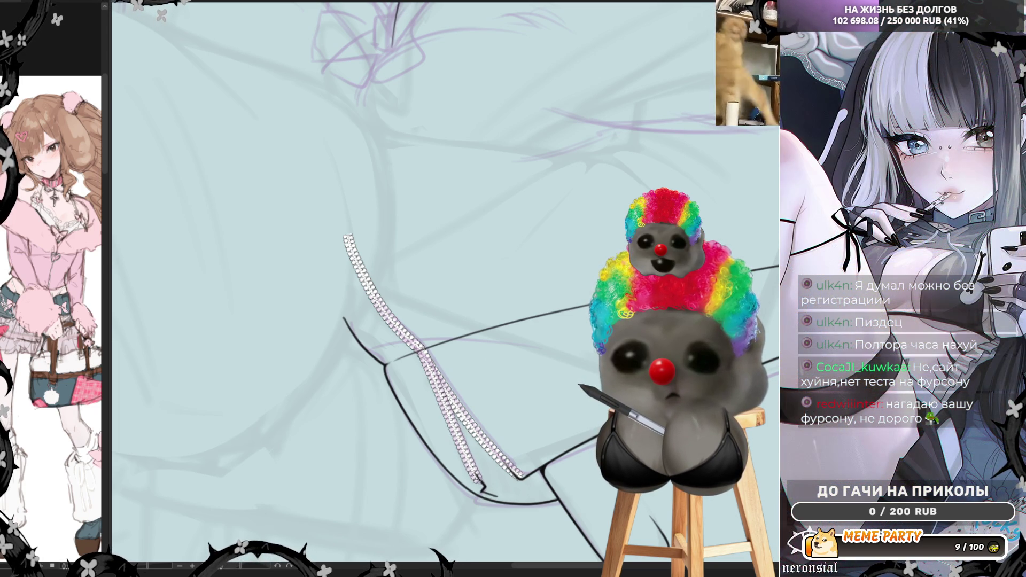
key(ctrl+z)
Step: Redraw the second strand shorter, erase the left strand's bottom tip, and trace a bold outline along it
drag(420, 350, 481, 488)
scroll(450, 435, up, 3)
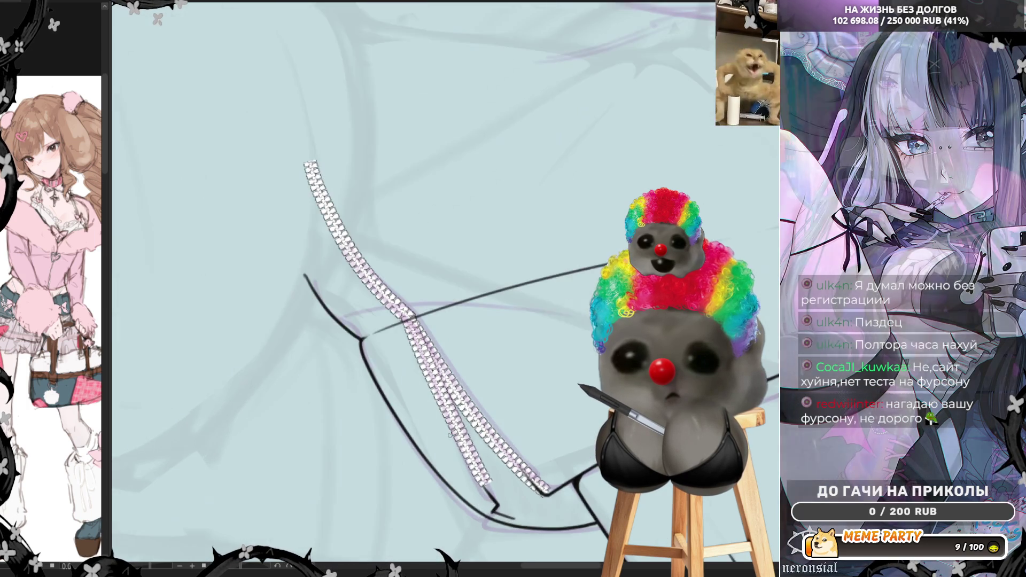
scroll(449, 435, up, 1)
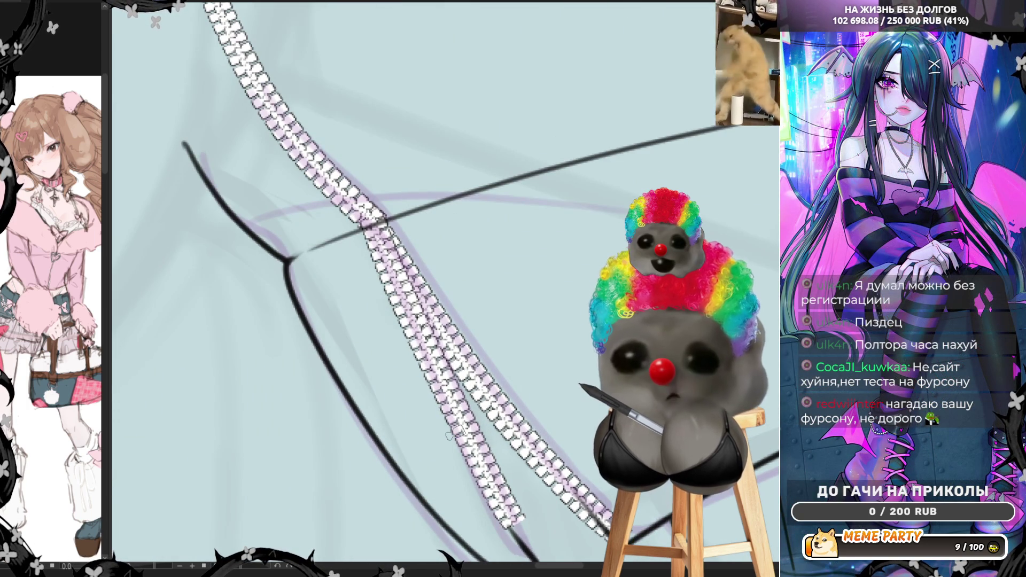
scroll(450, 435, down, 5)
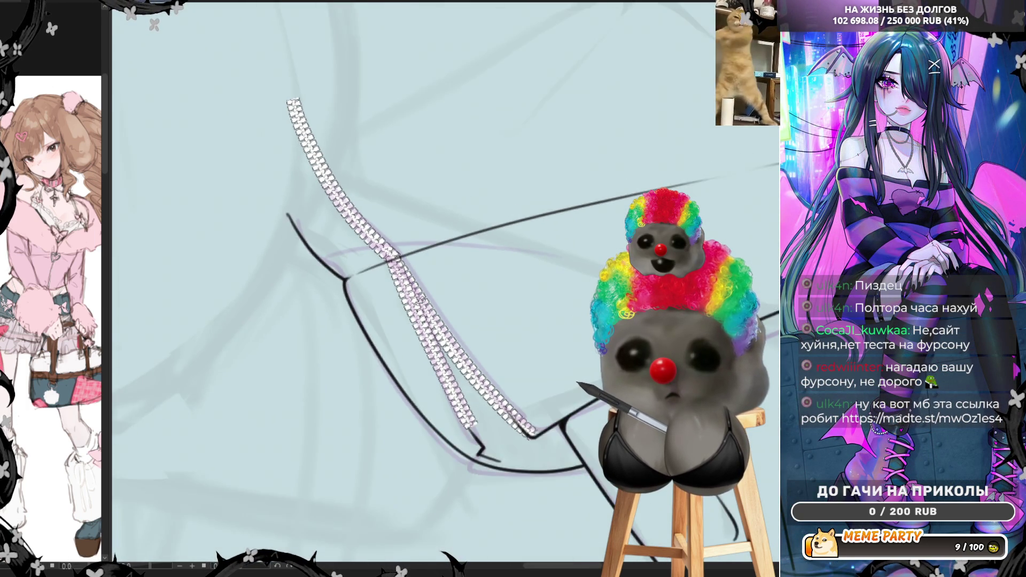
scroll(414, 320, down, 3)
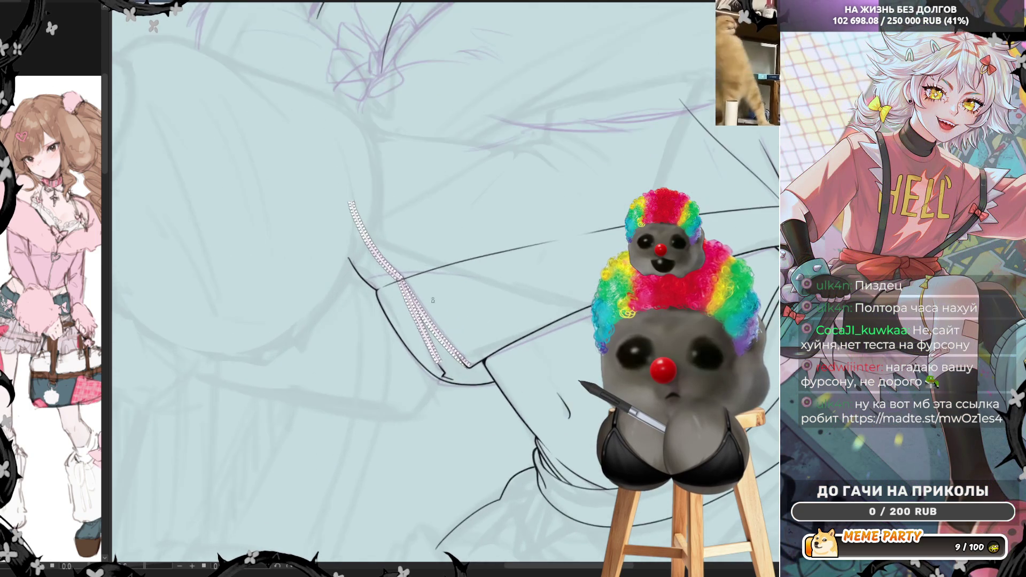
scroll(435, 337, up, 6)
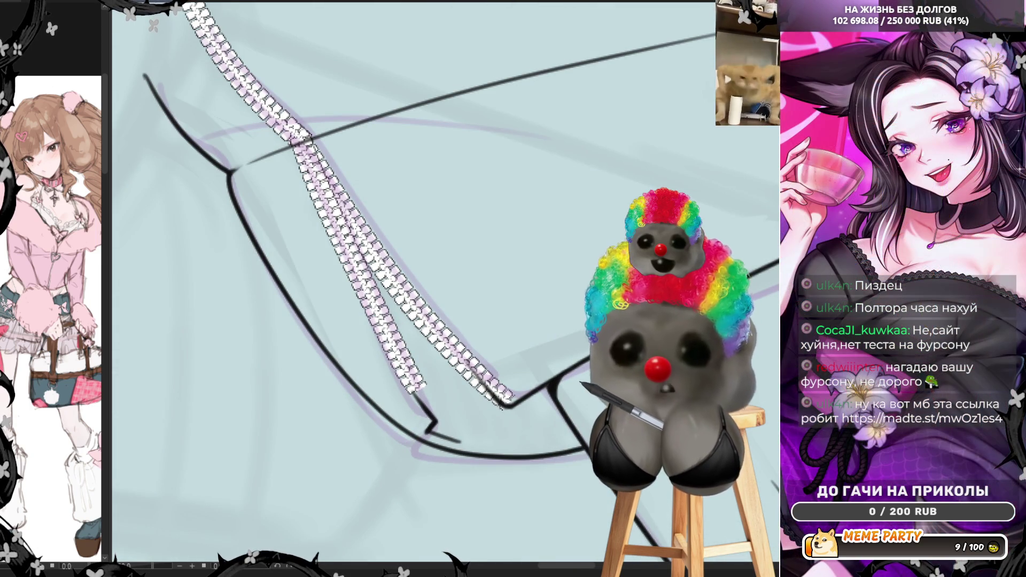
drag(425, 387, 413, 379)
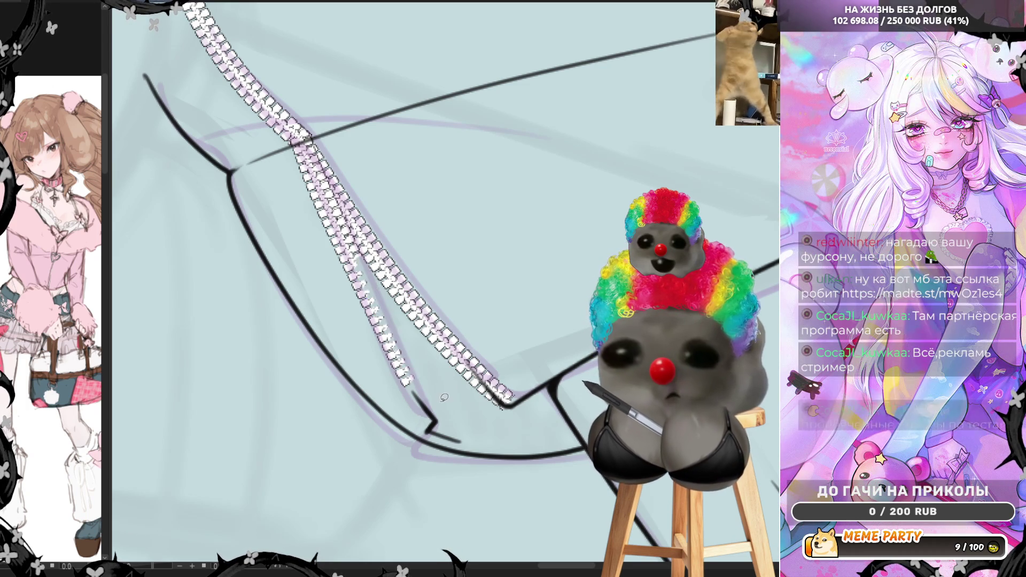
drag(307, 137, 414, 389)
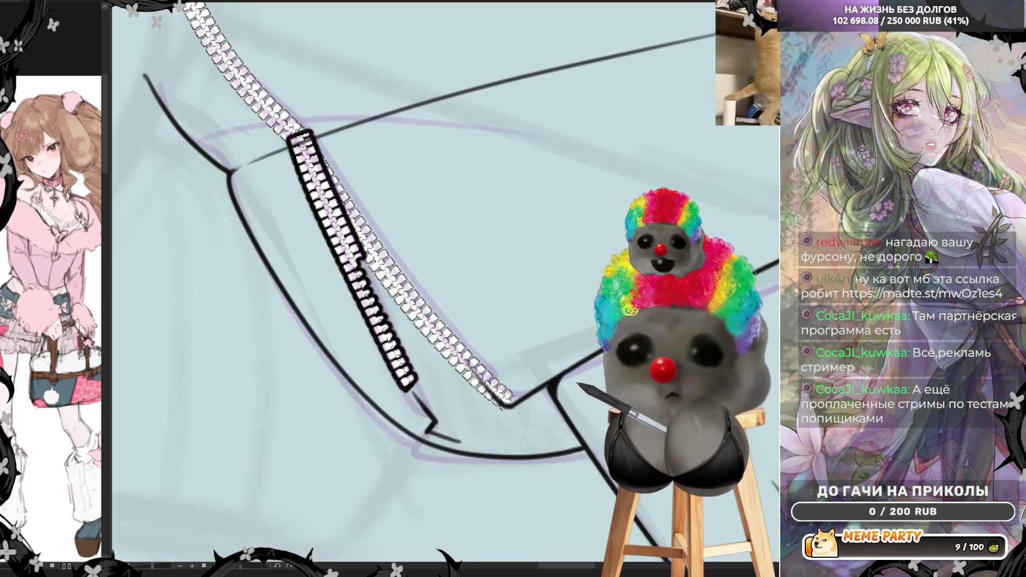
Step: Undo the bold outline stroke on the shorter zipper strand and zoom out to review the sleeve cuff
key(ctrl+z)
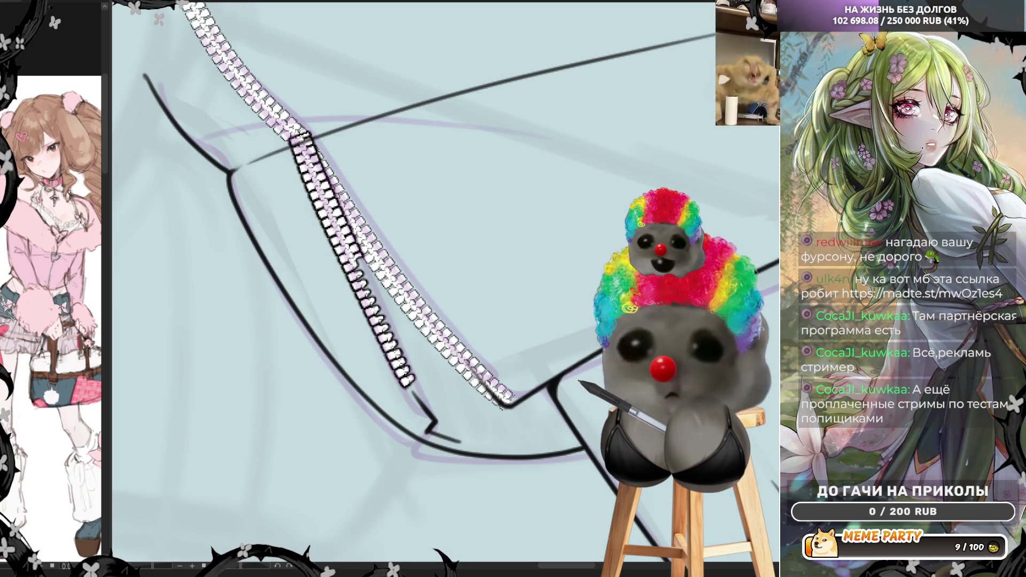
scroll(402, 318, down, 5)
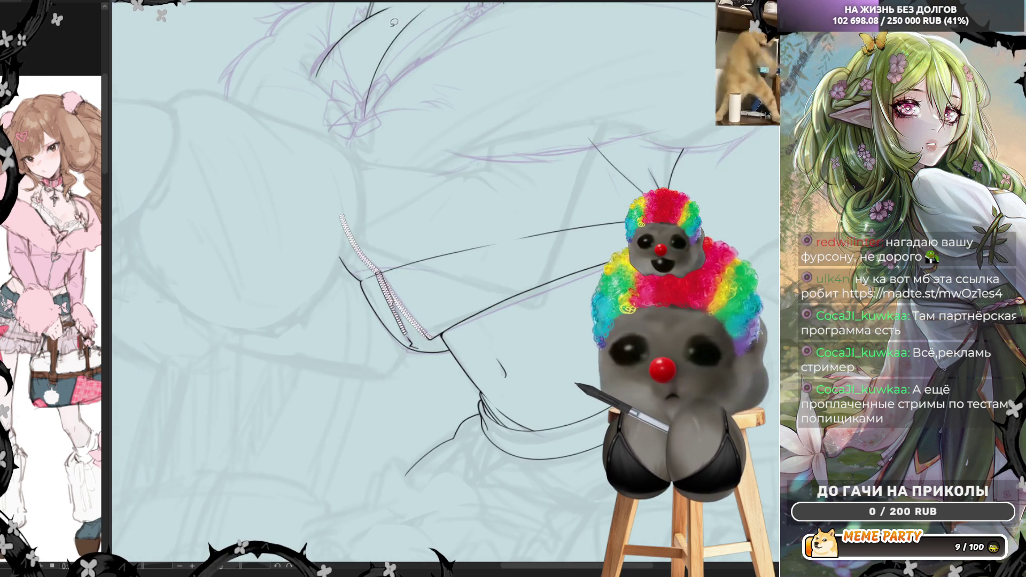
scroll(403, 318, up, 5)
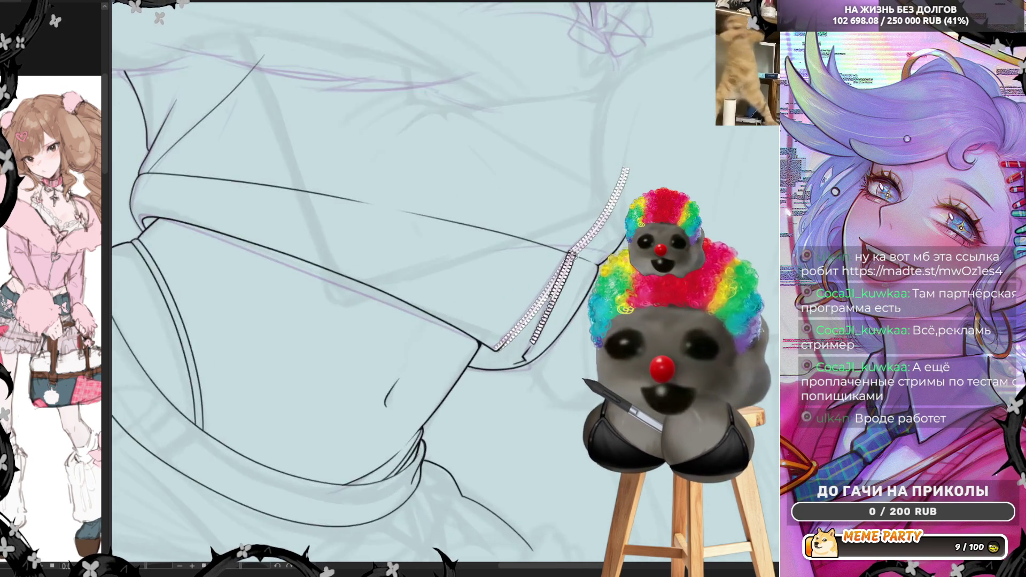
scroll(573, 316, up, 1)
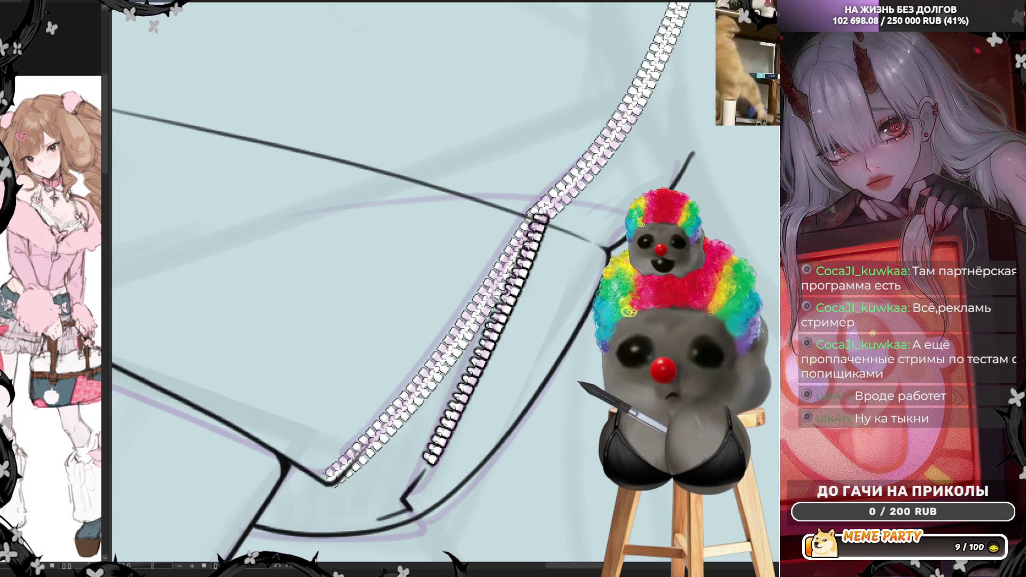
scroll(472, 287, down, 2)
scroll(472, 287, down, 4)
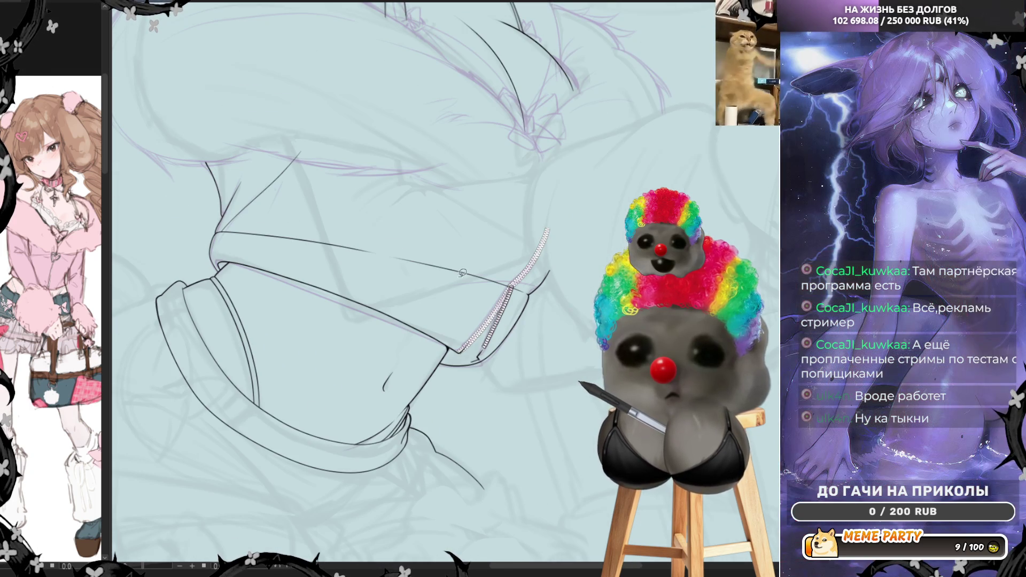
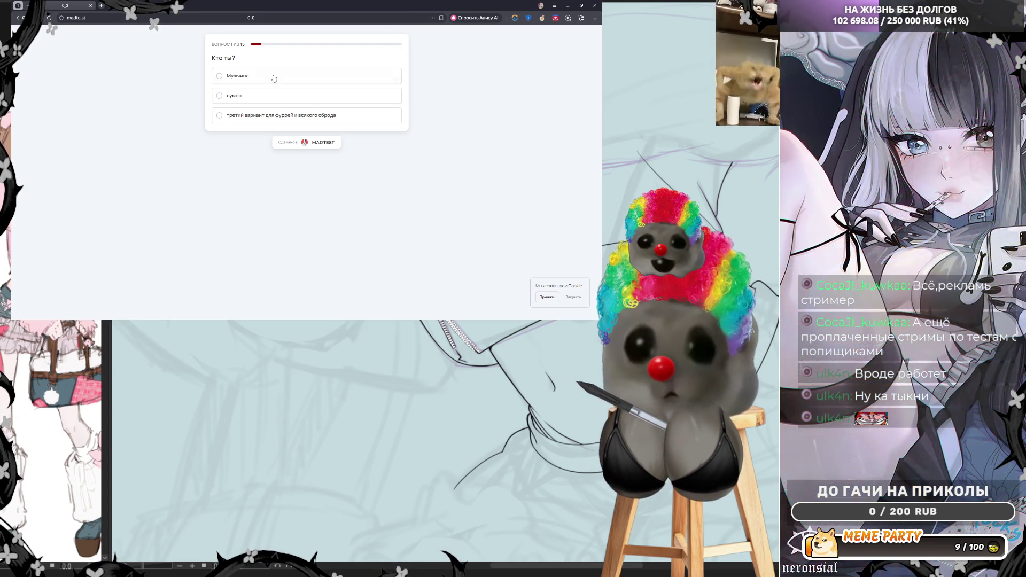
Step: Answer question 1 with the third option, submit it, and go to question 2
click(251, 116)
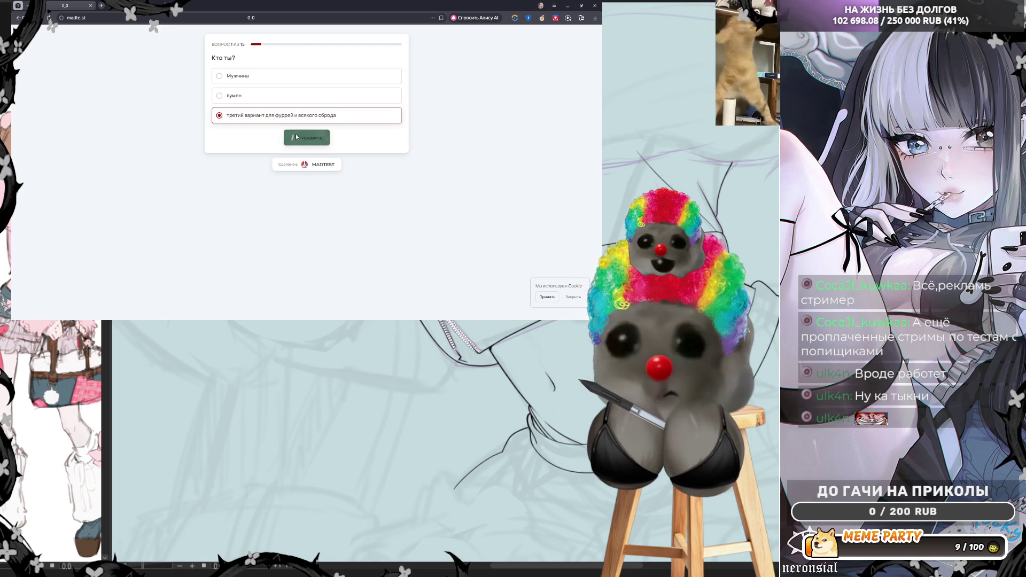
click(296, 137)
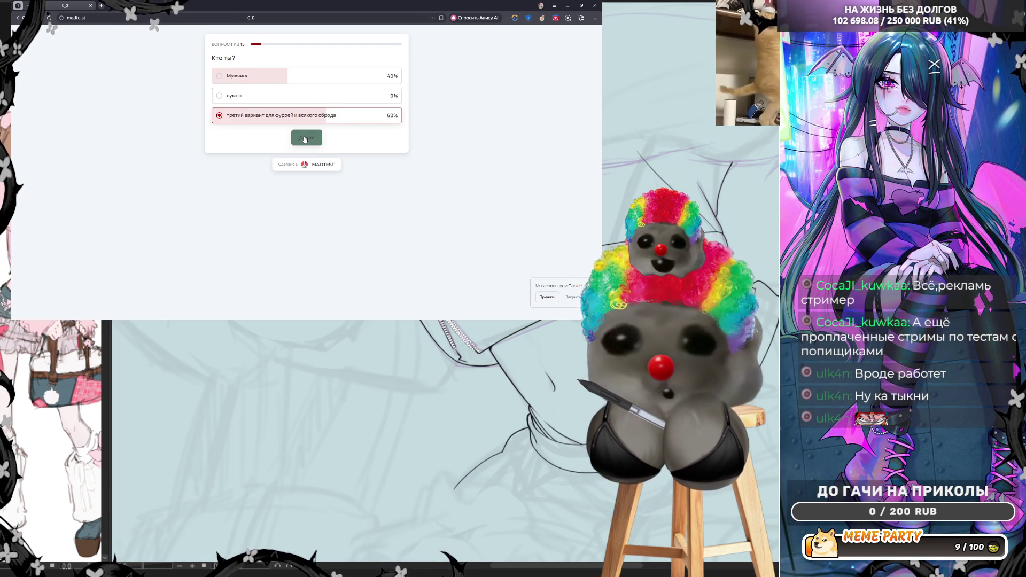
click(305, 138)
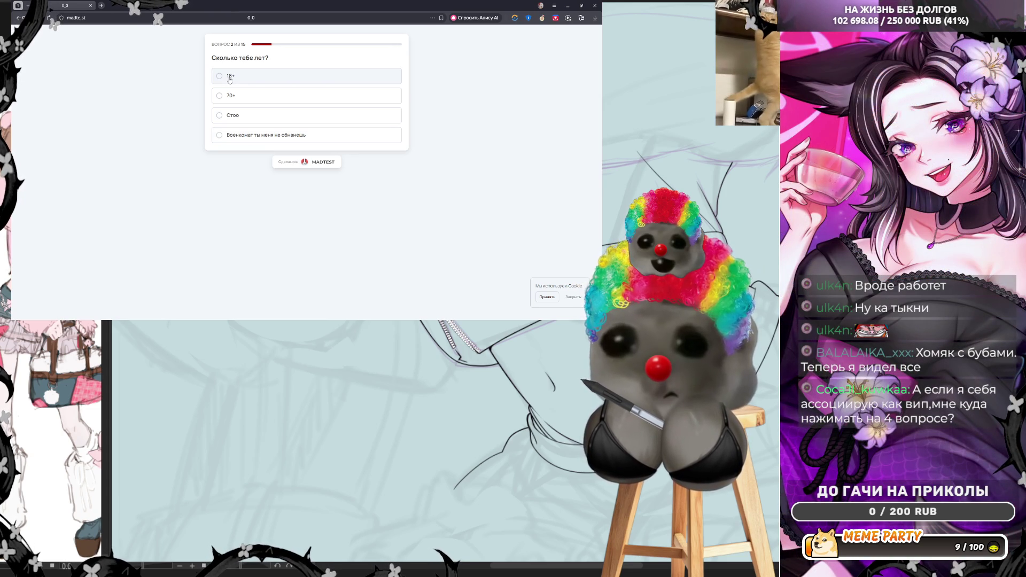
Step: Answer the age question with 18+, submit, and advance to question 3
click(220, 75)
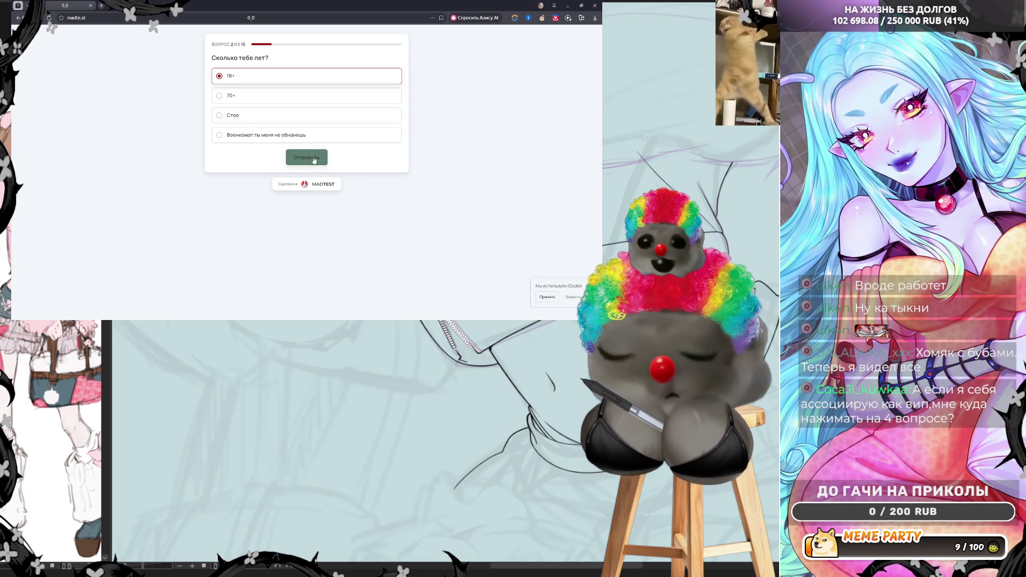
click(314, 159)
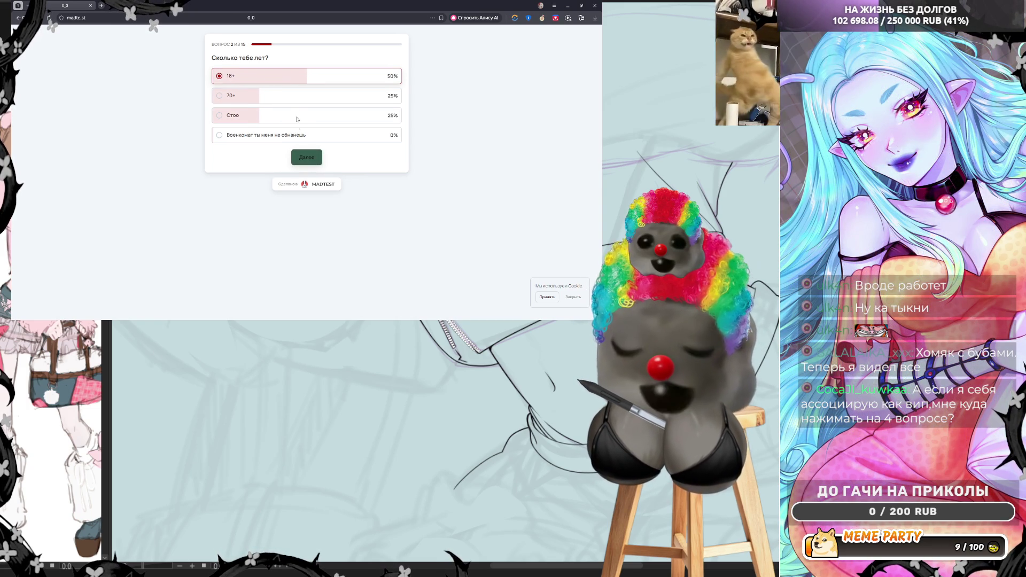
click(297, 156)
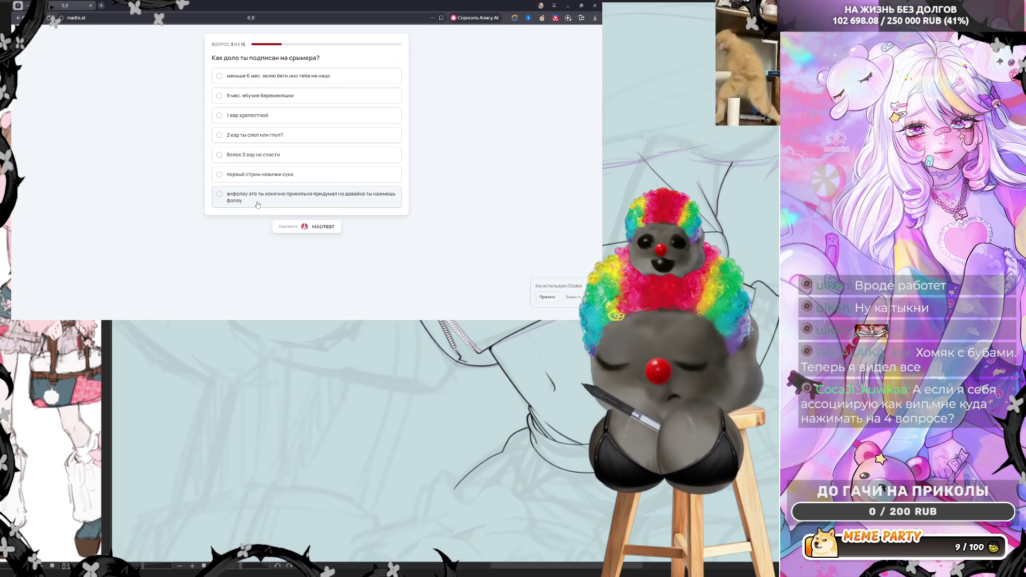
Step: Answer question 3 with the last option and advance to question 4
click(257, 205)
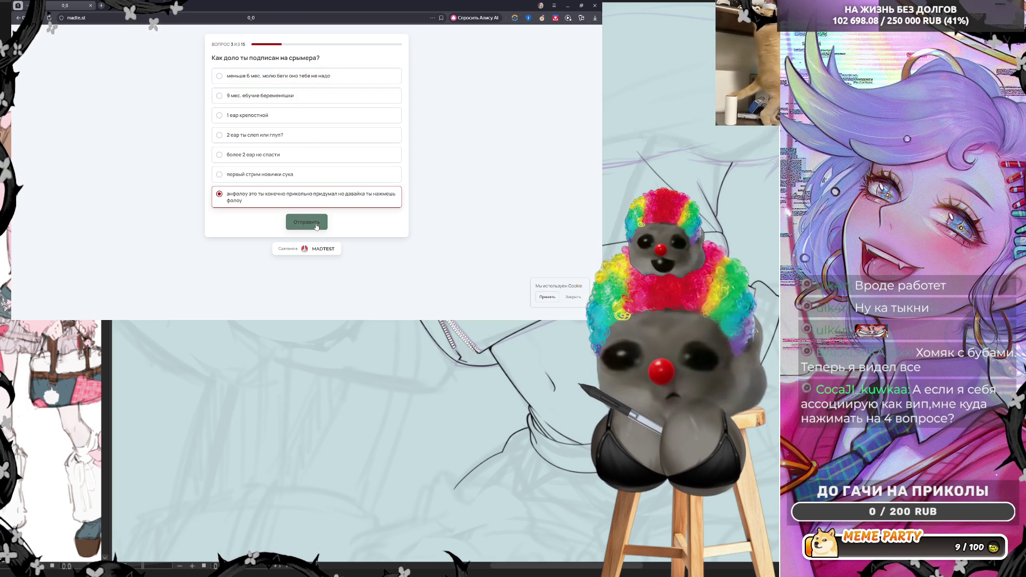
click(317, 227)
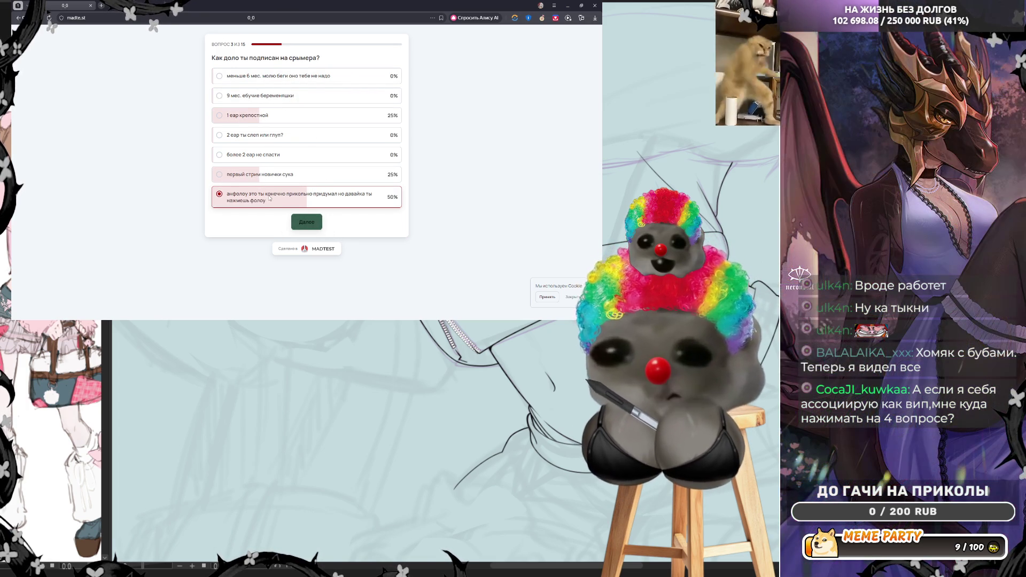
click(310, 223)
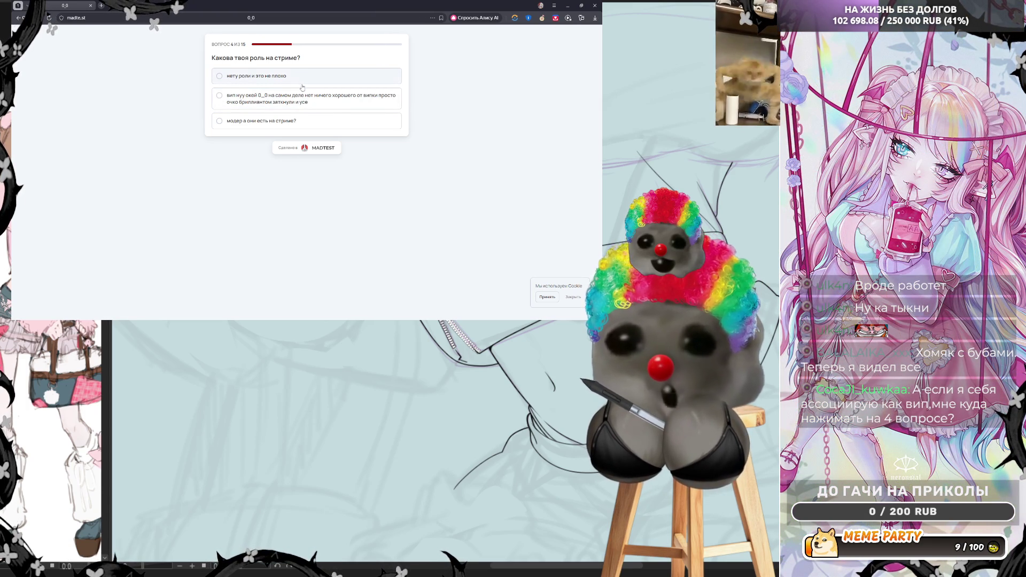
Step: Answer the stream-role question with moderator and advance to question 5
click(265, 126)
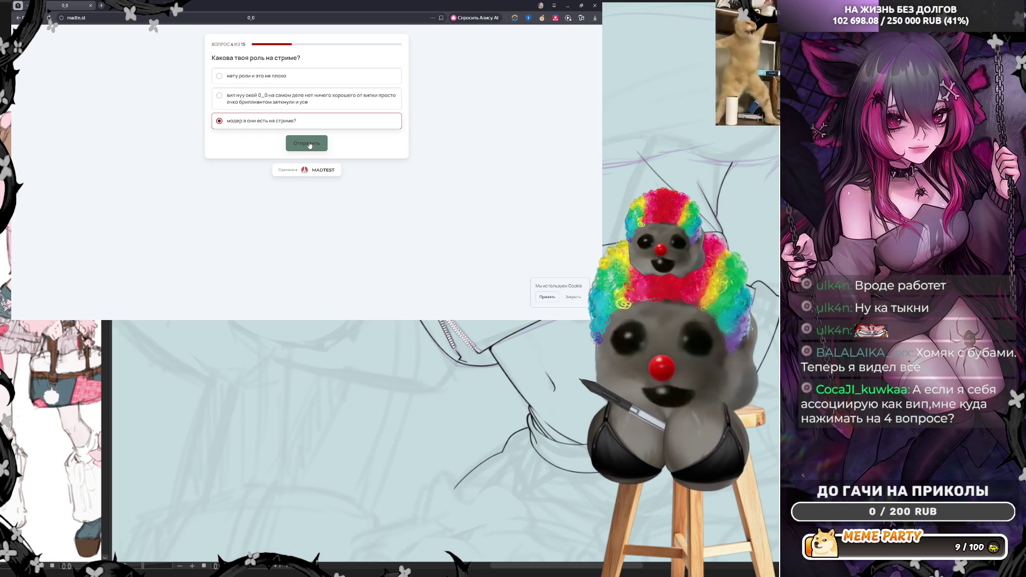
click(309, 144)
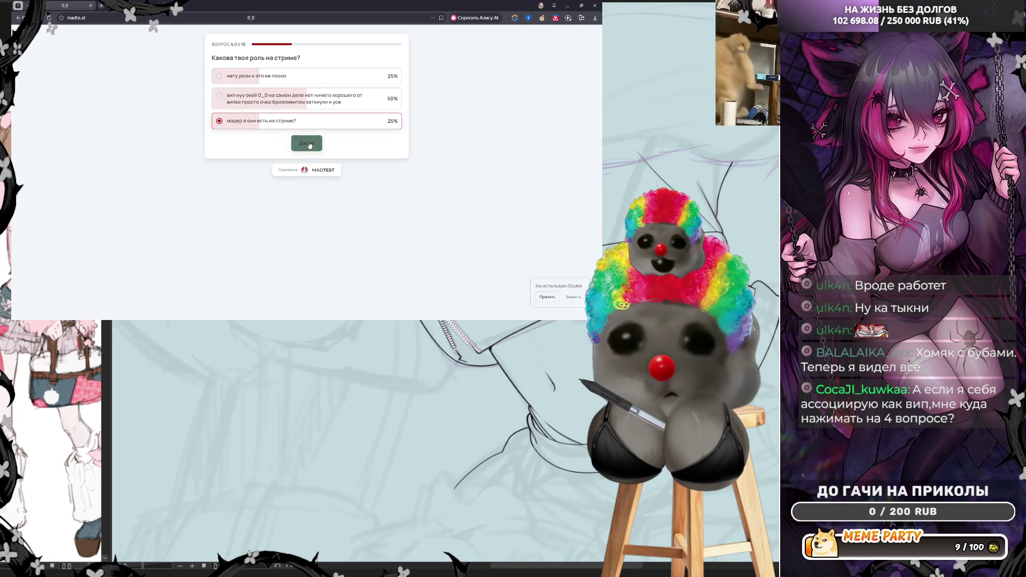
click(309, 144)
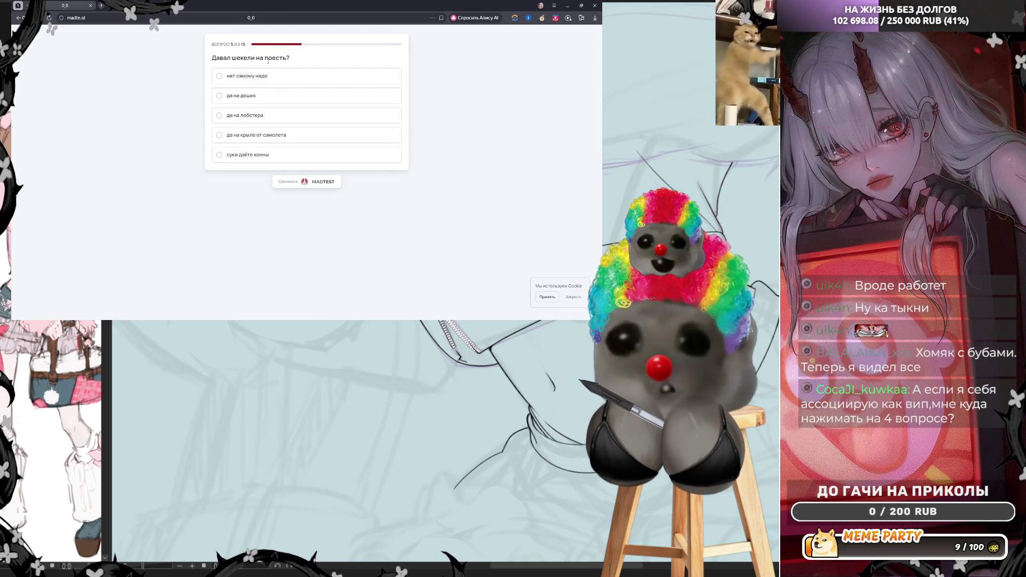
Step: Settle on 'суки дайте коины' for question 5, submit, and go to question 6
click(250, 82)
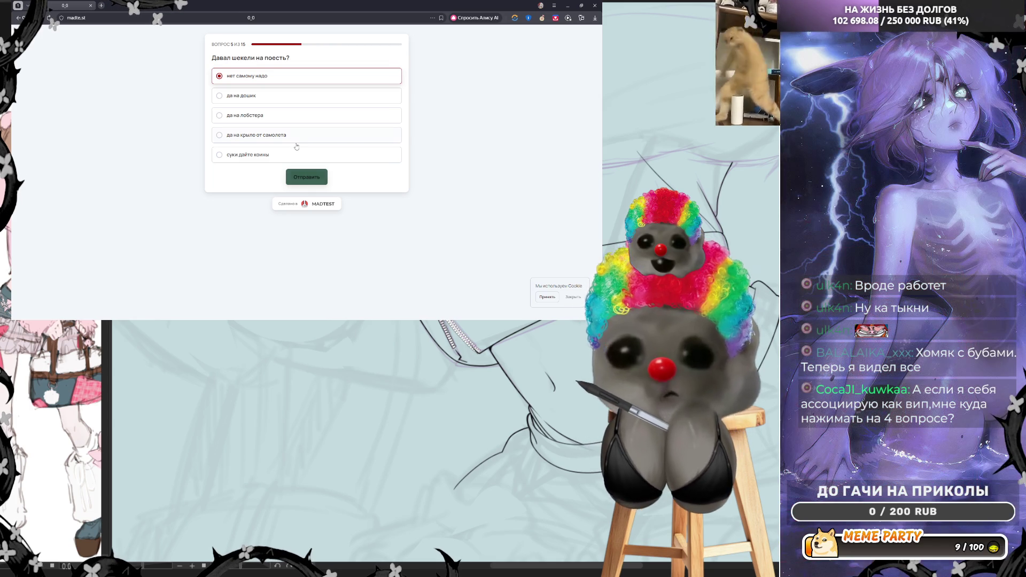
click(279, 156)
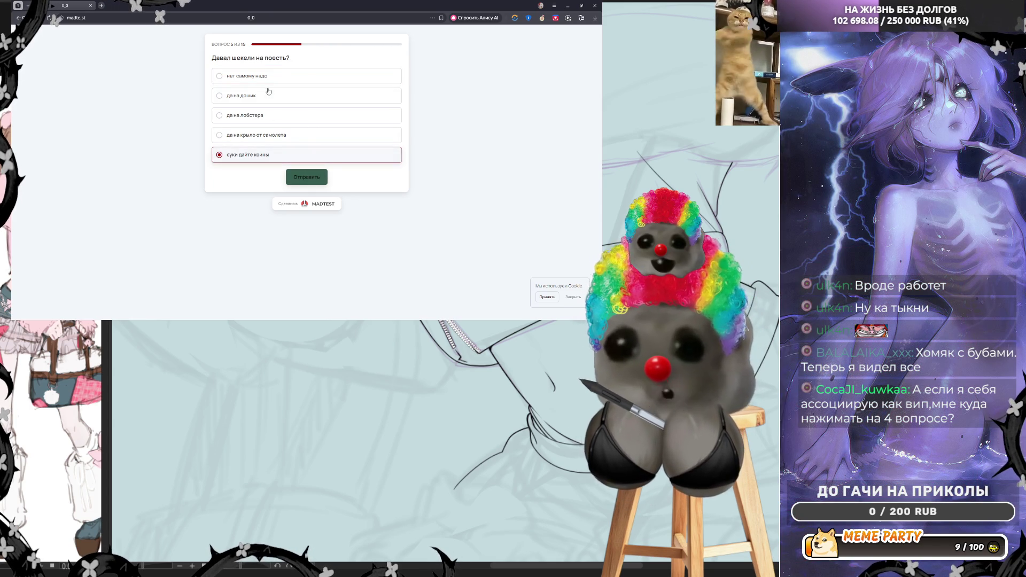
click(267, 98)
click(263, 114)
click(263, 137)
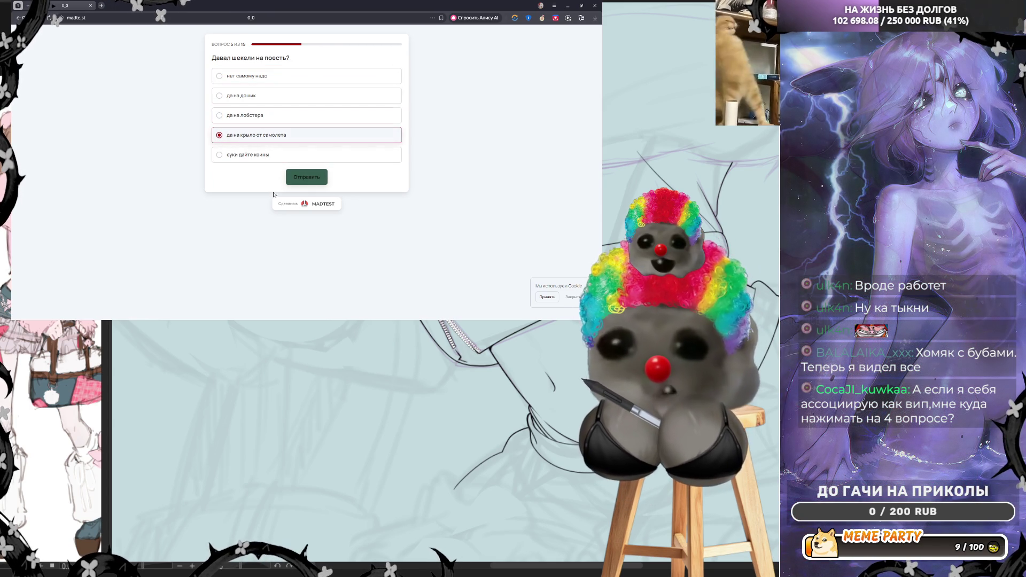
click(278, 155)
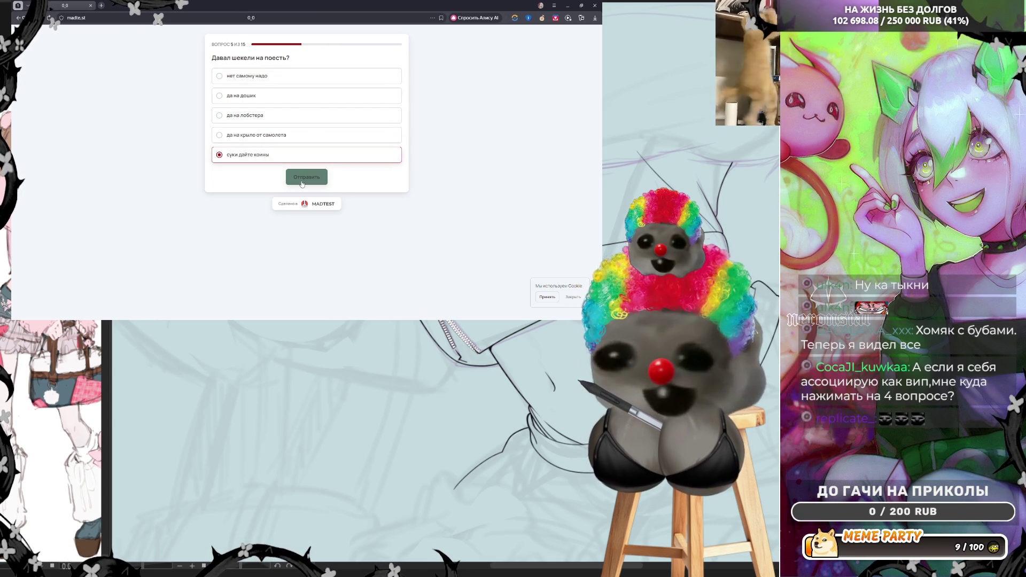
click(303, 181)
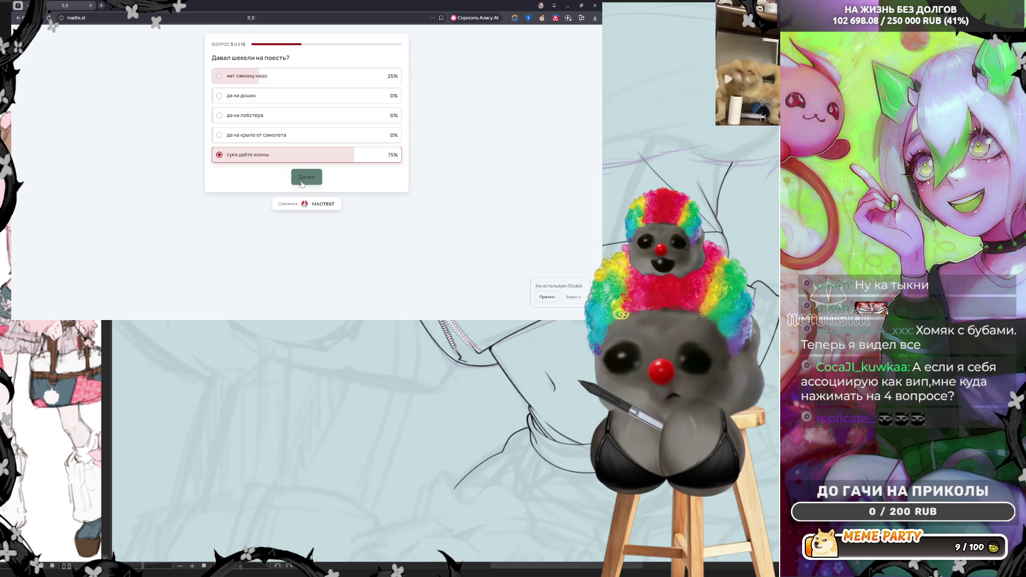
click(303, 182)
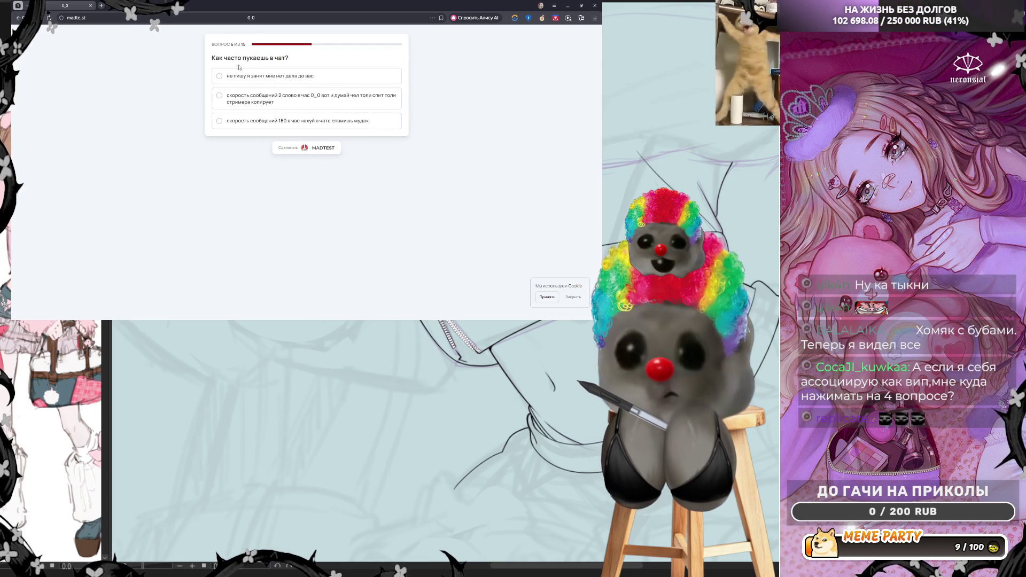
Step: Answer question 6 with the second option and move to question 7
click(260, 79)
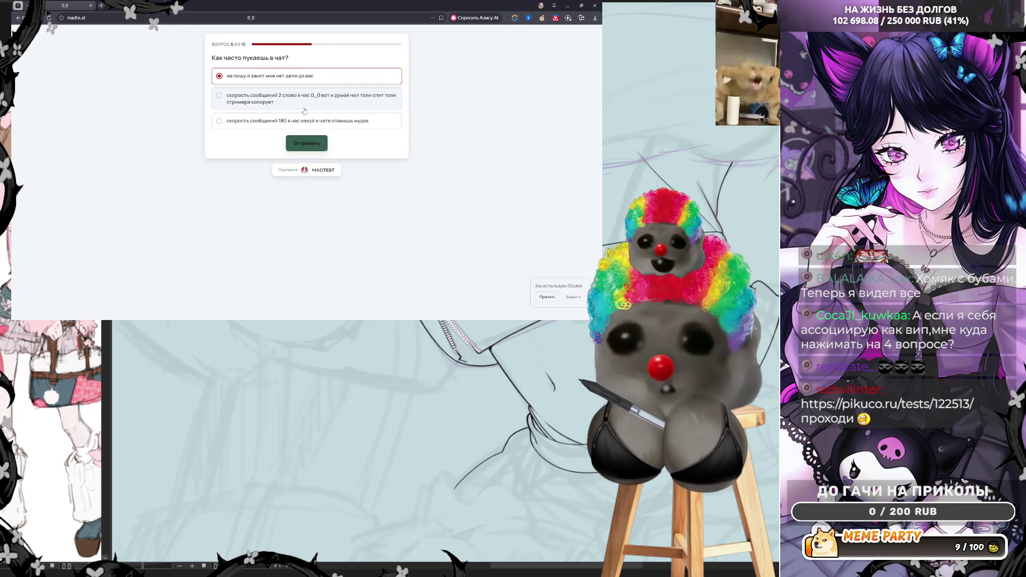
click(305, 110)
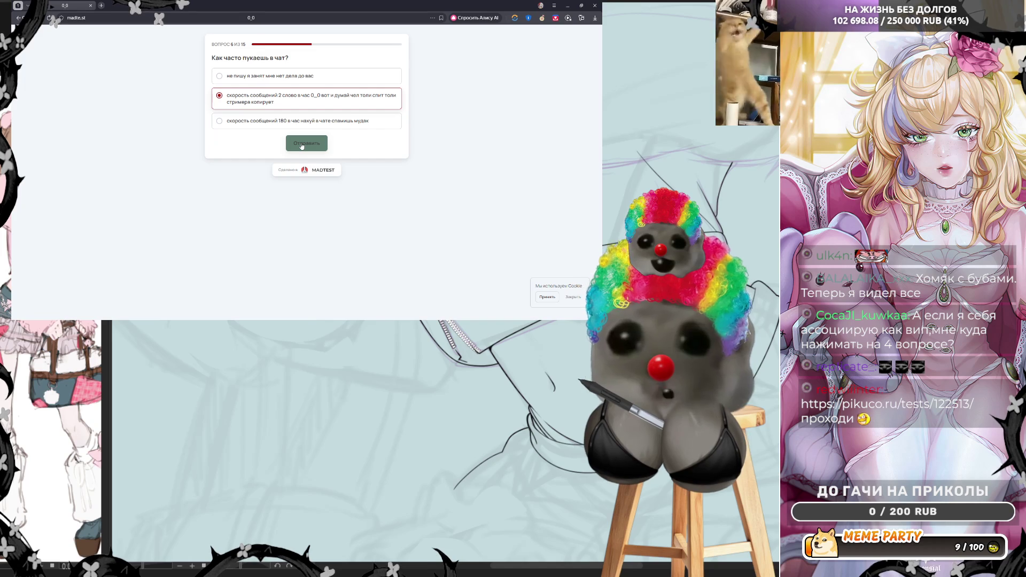
click(302, 144)
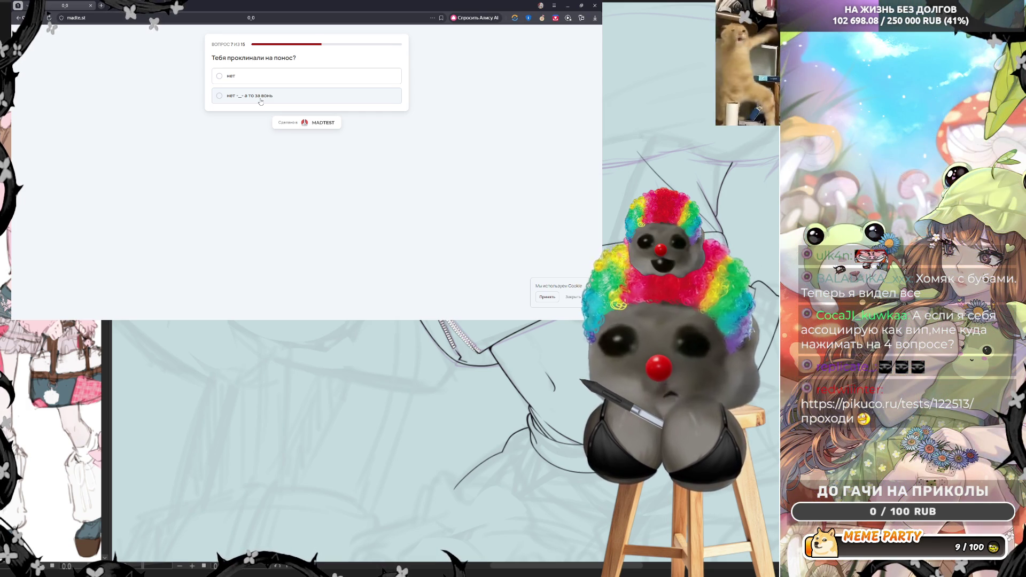
Step: Answer question 7 with the second option and question 8 with 'все остальное'
click(260, 101)
click(297, 118)
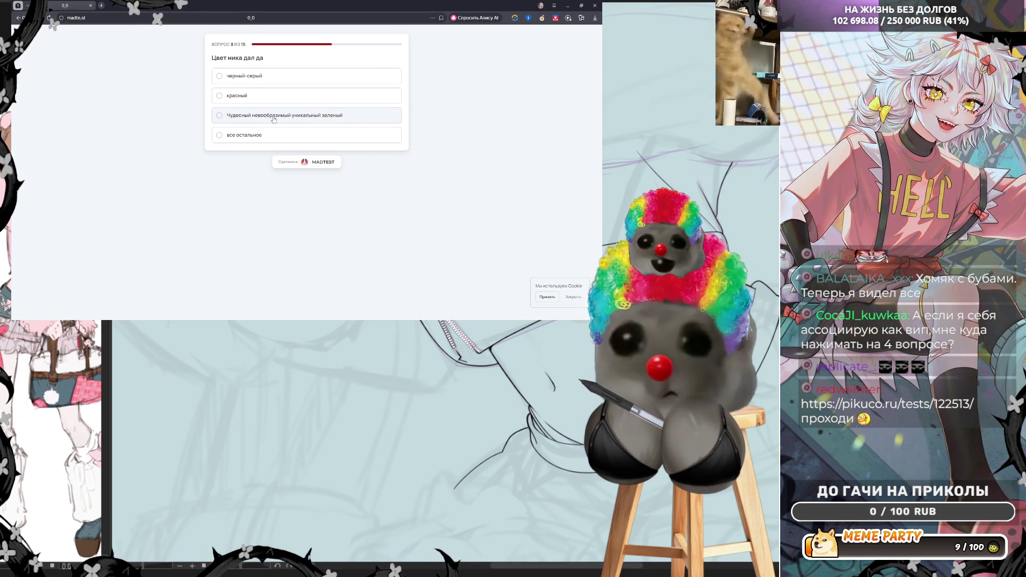
click(311, 141)
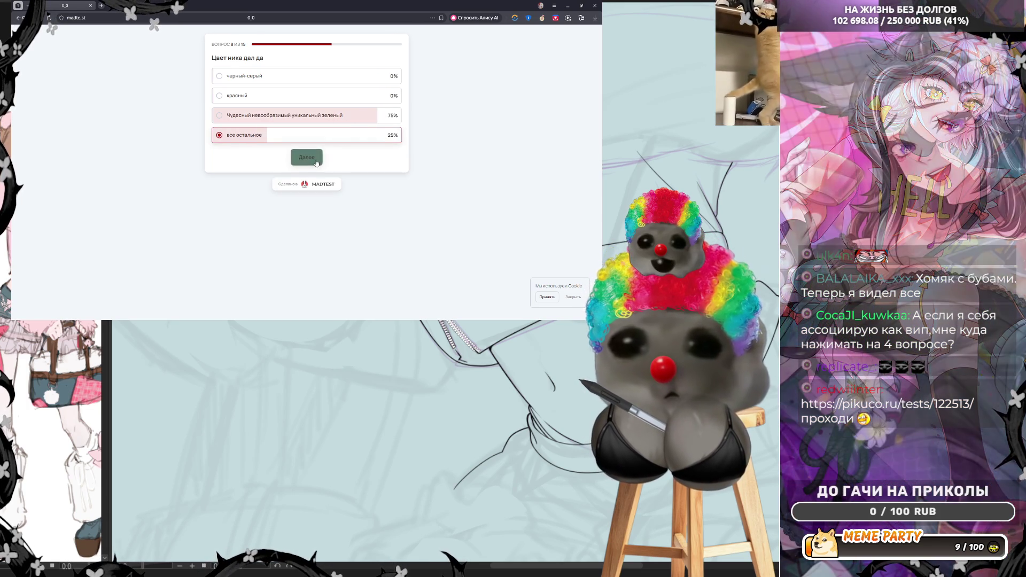
click(316, 162)
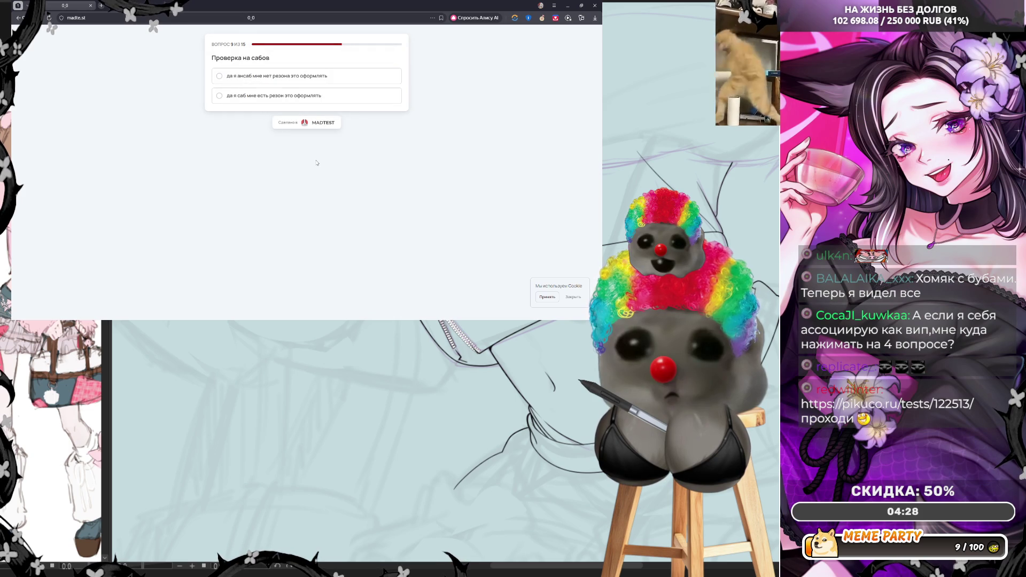
Step: Answer the subscriber check with the first option and question 10 with 'плохие воспоминания'
click(247, 76)
click(295, 118)
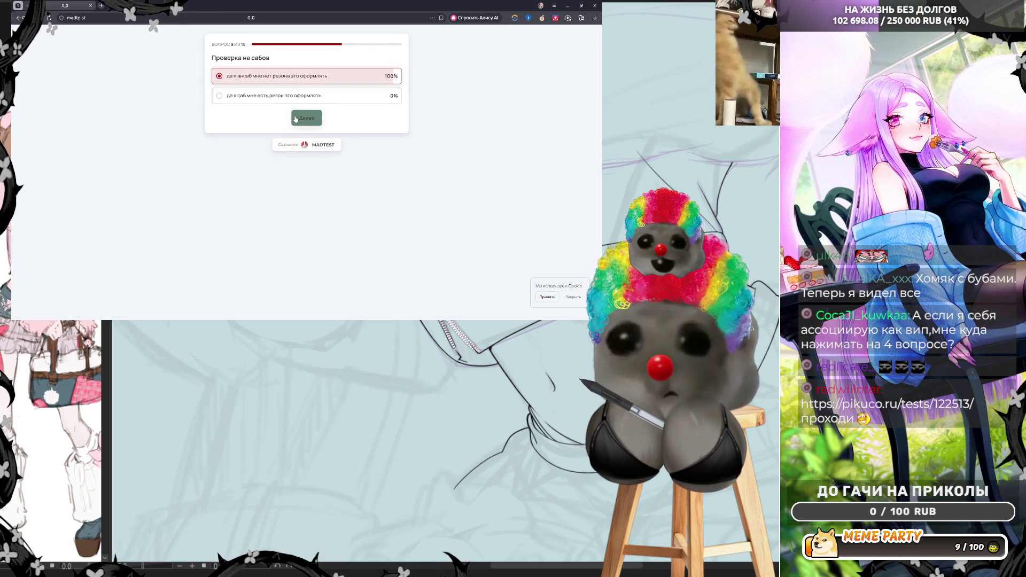
click(296, 118)
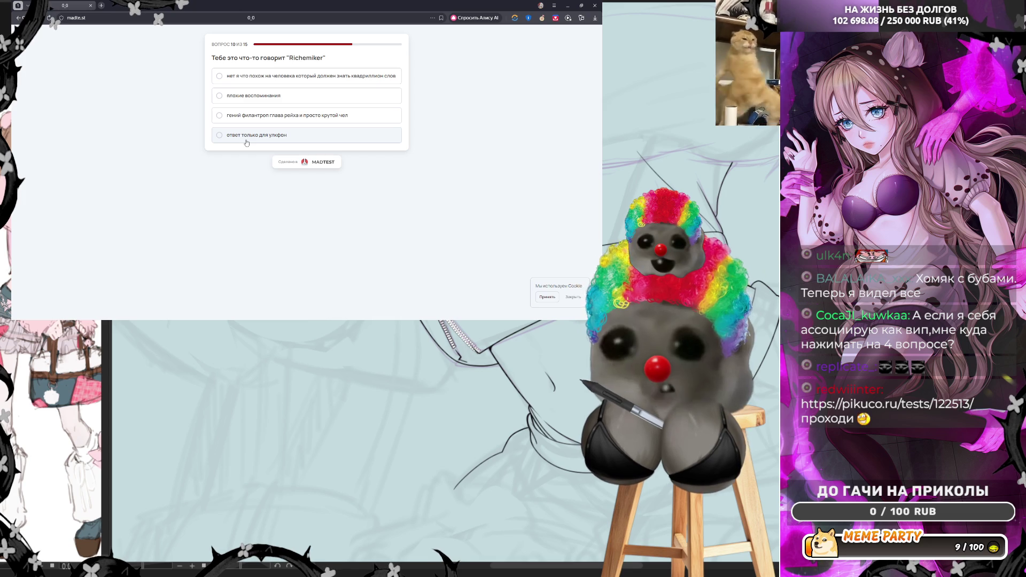
click(248, 98)
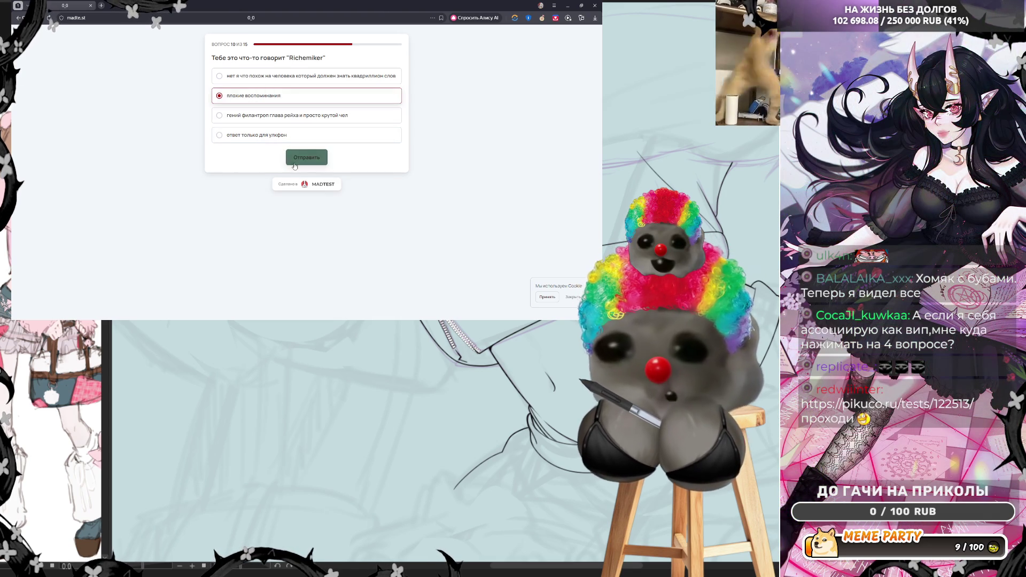
click(294, 163)
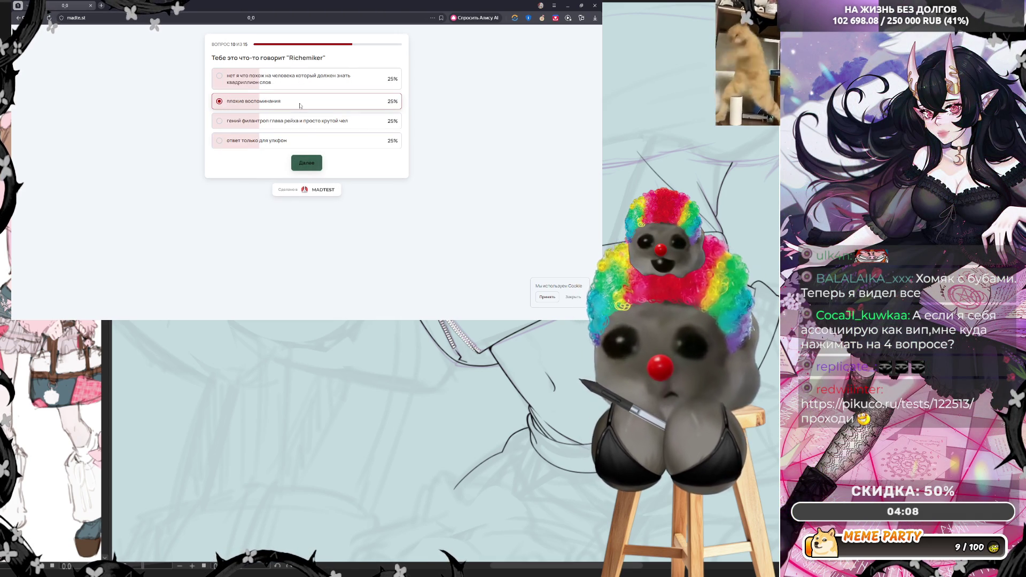
click(306, 163)
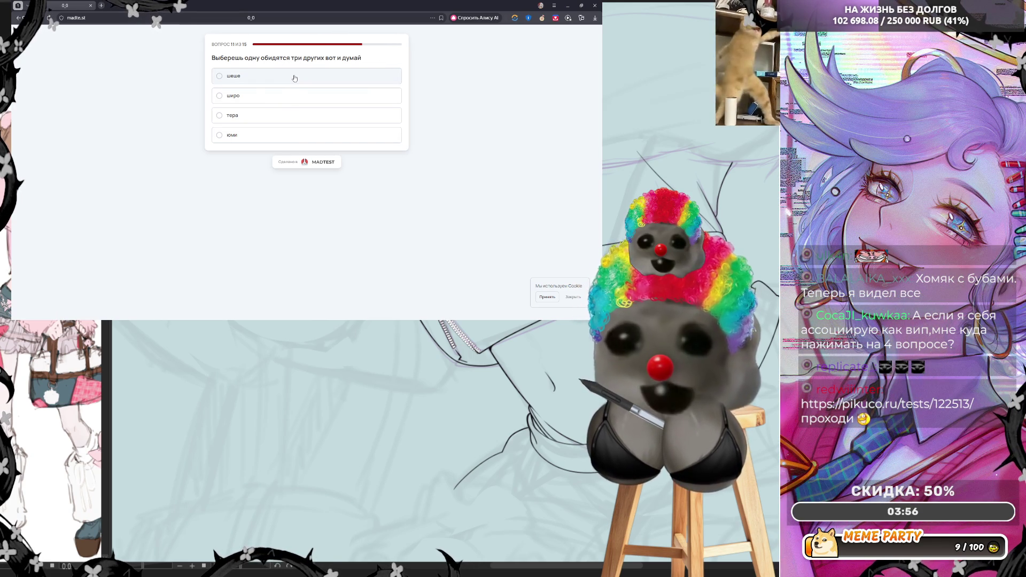
Step: Answer question 11 with 'шеше' and question 12 with the fourth option
click(294, 78)
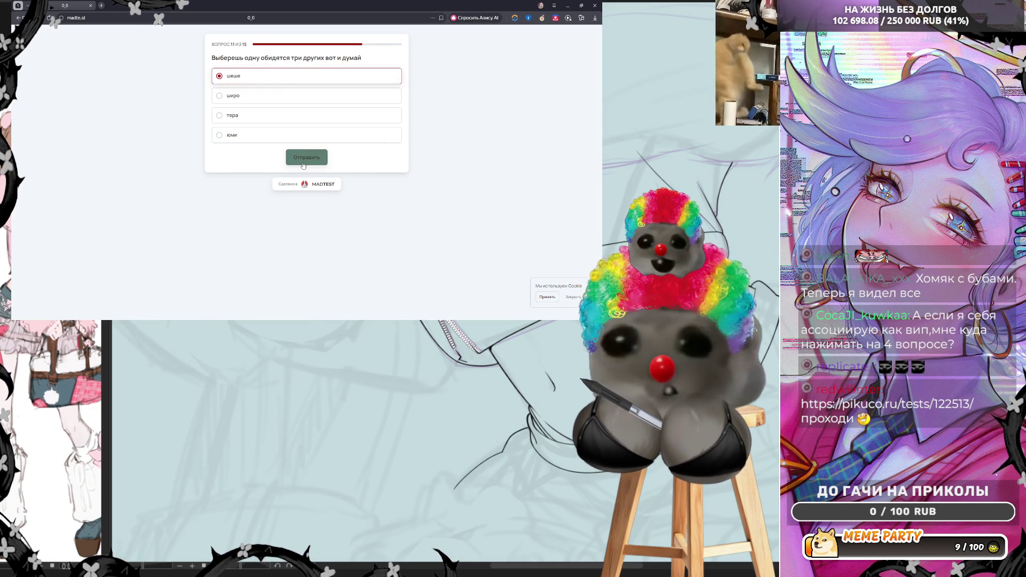
click(303, 164)
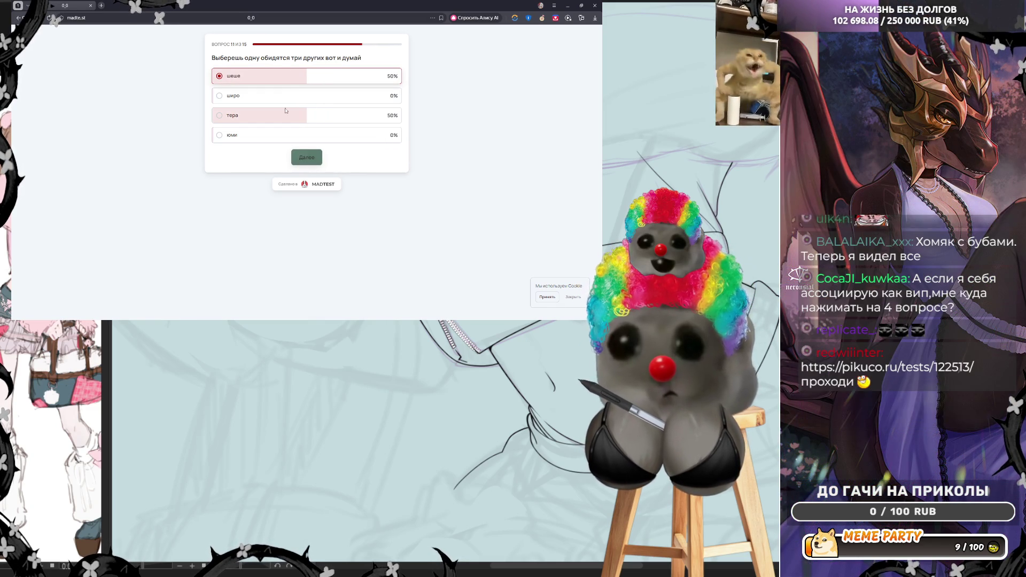
click(309, 157)
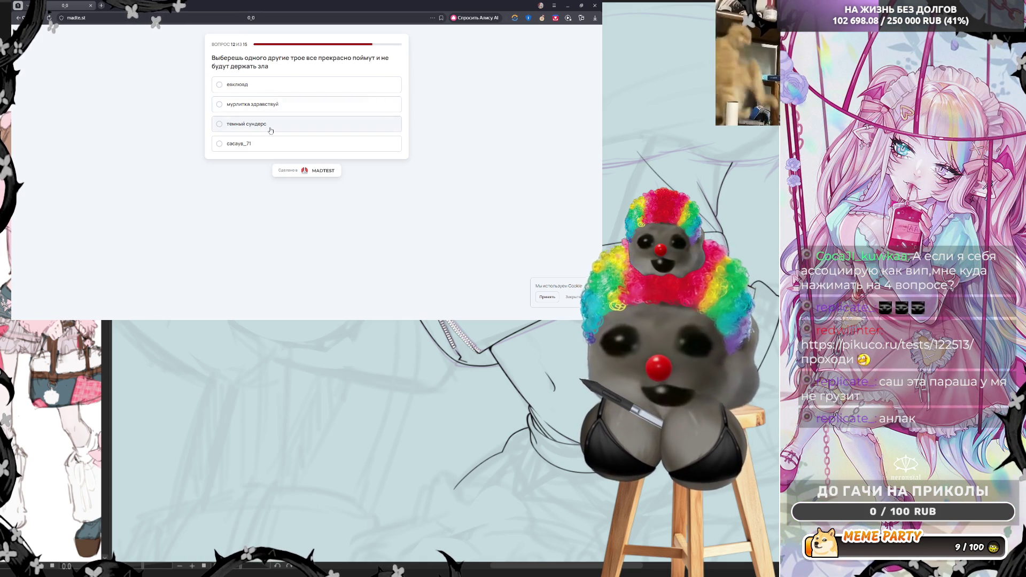
click(242, 145)
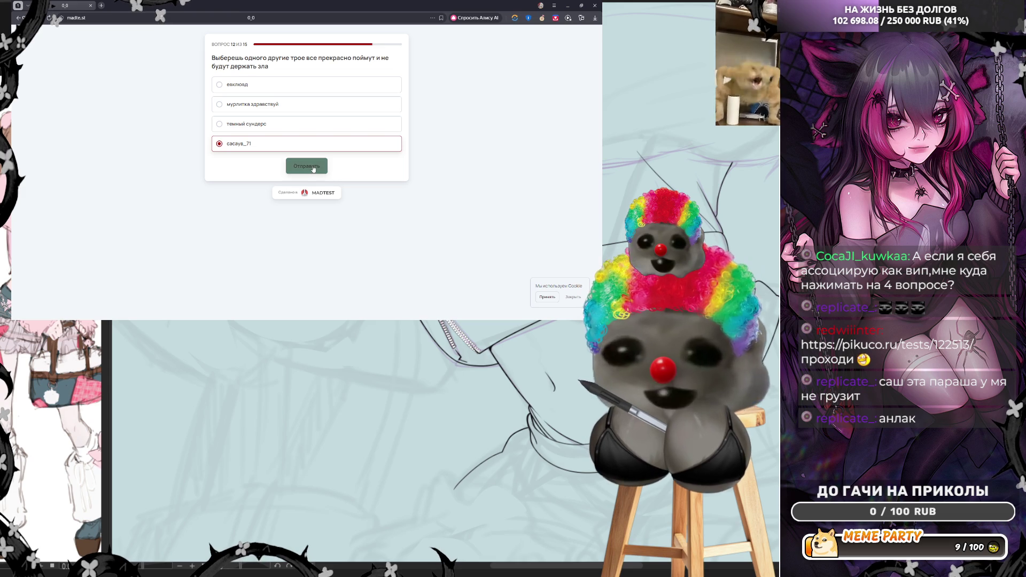
click(314, 168)
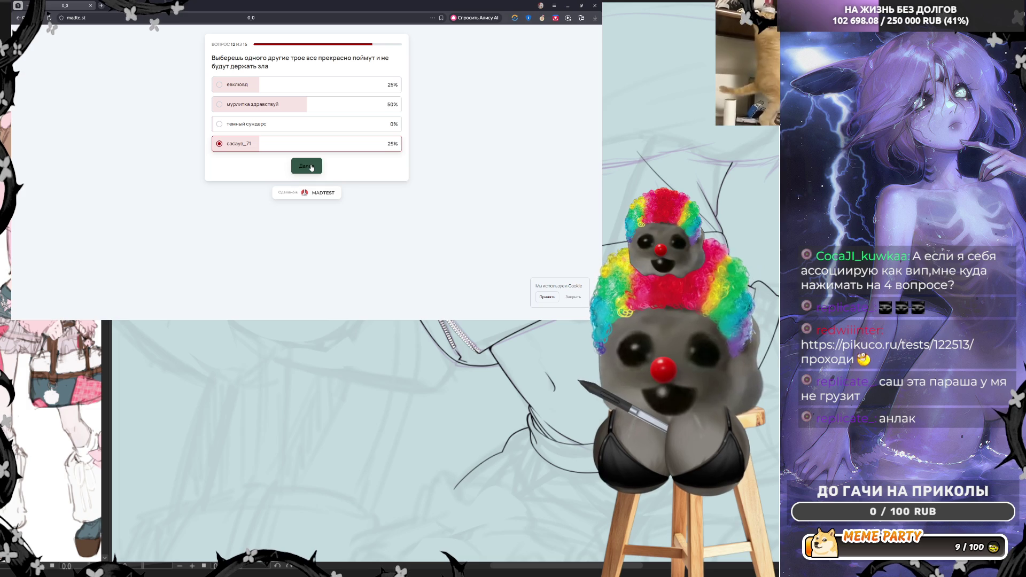
click(312, 167)
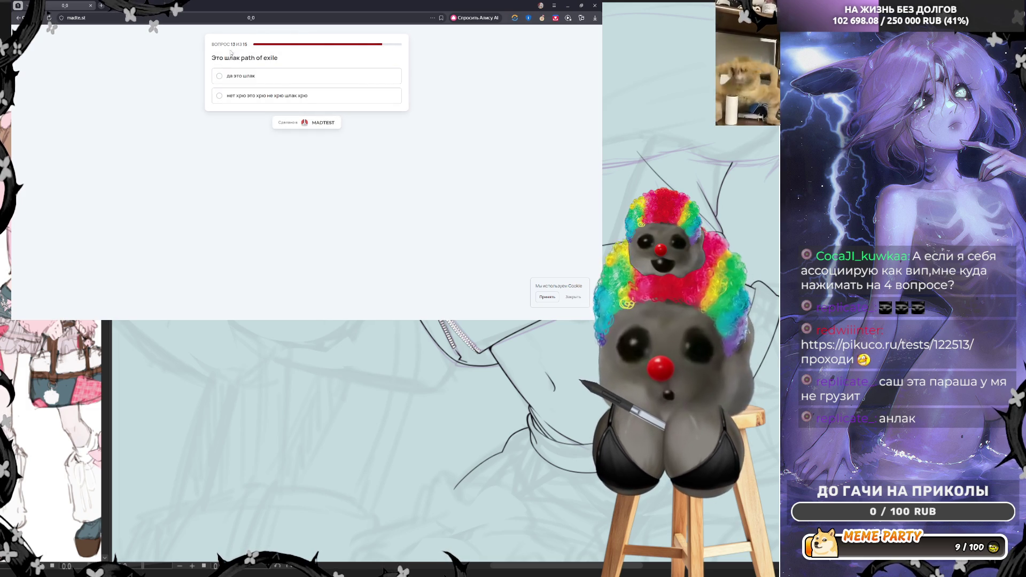
Step: Answer question 13 with 'да это шлак' and advance to the T-54 question
click(268, 78)
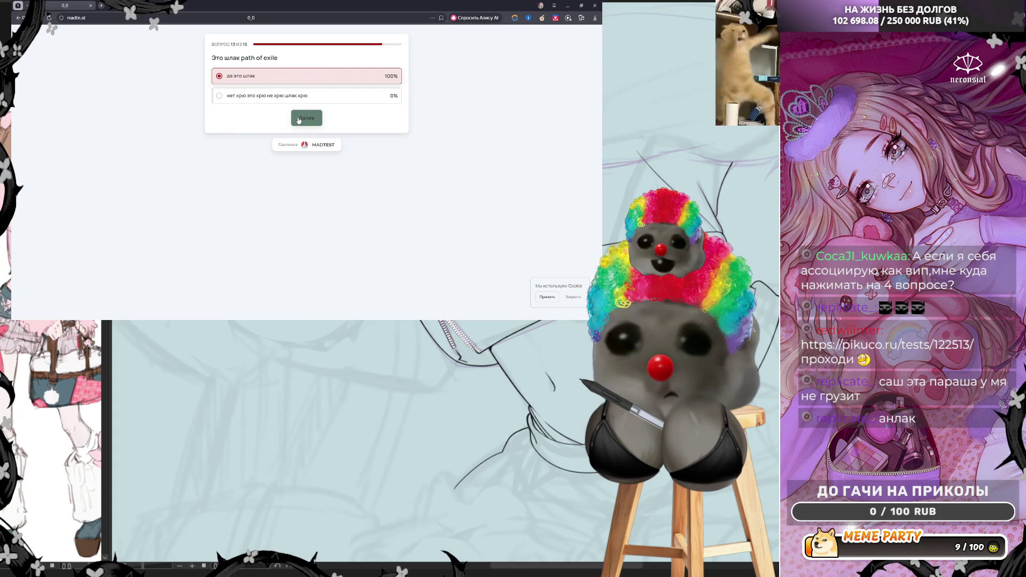
click(298, 119)
click(298, 119)
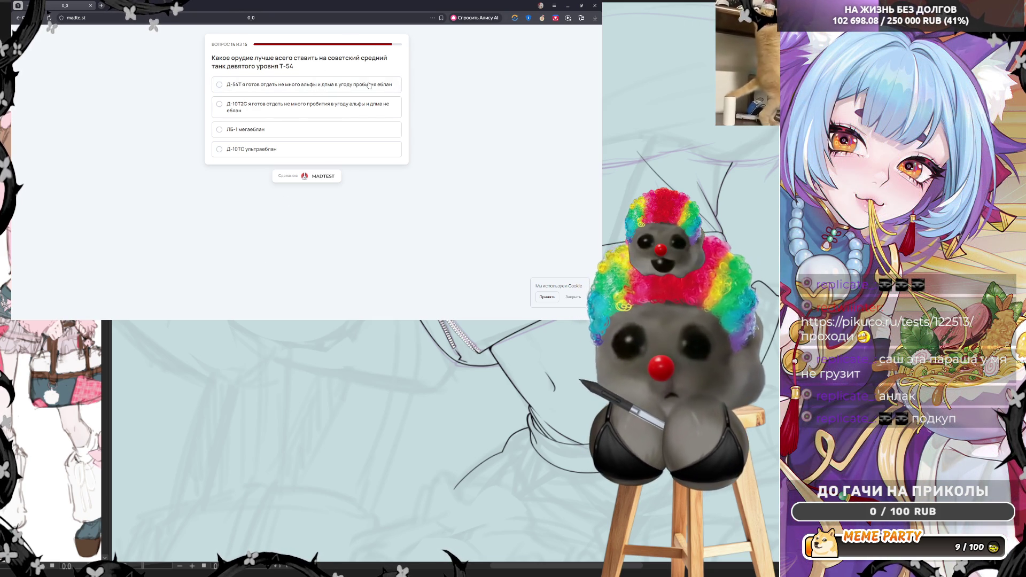
Step: Answer the T-54 question with the ЛБ-1 gun and advance to question 15
click(251, 129)
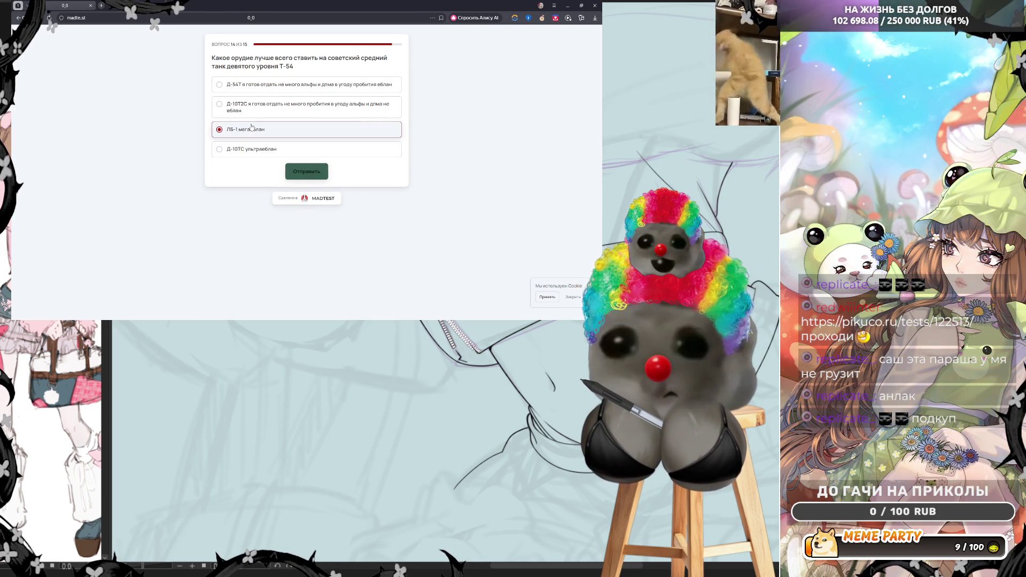
click(287, 172)
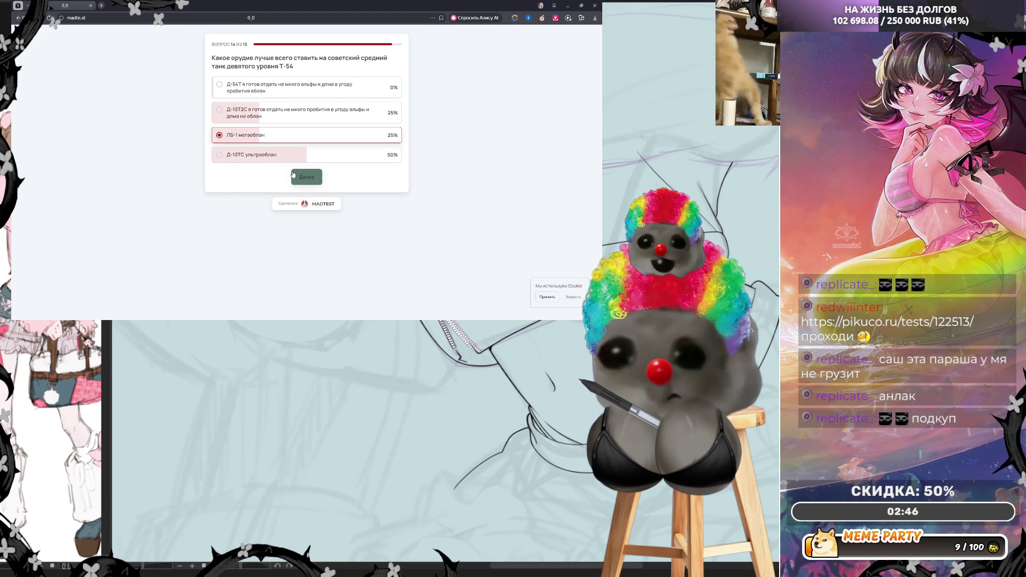
click(293, 174)
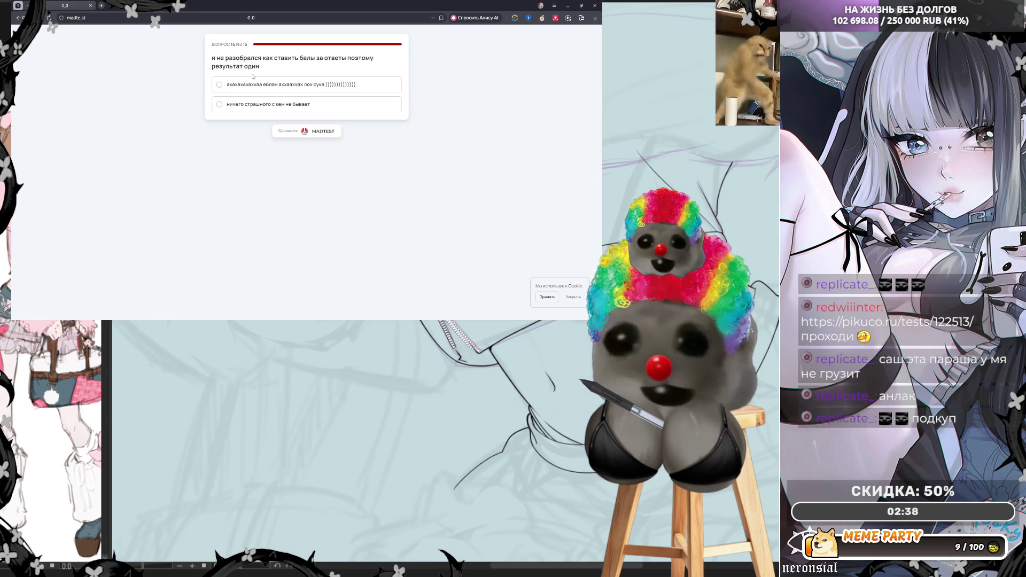
Step: Answer final question 15 with the first option and proceed to the results
click(248, 89)
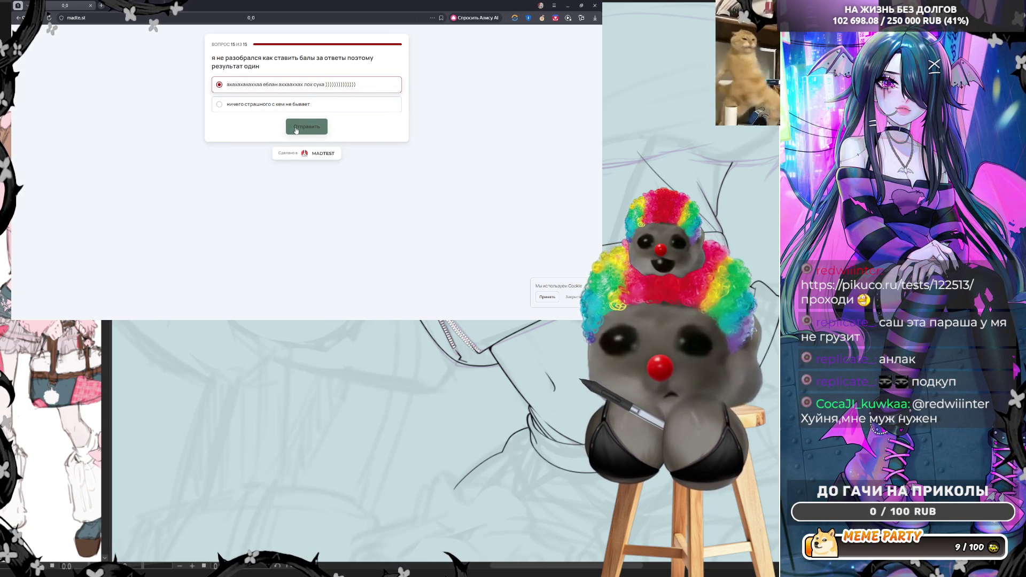
click(289, 127)
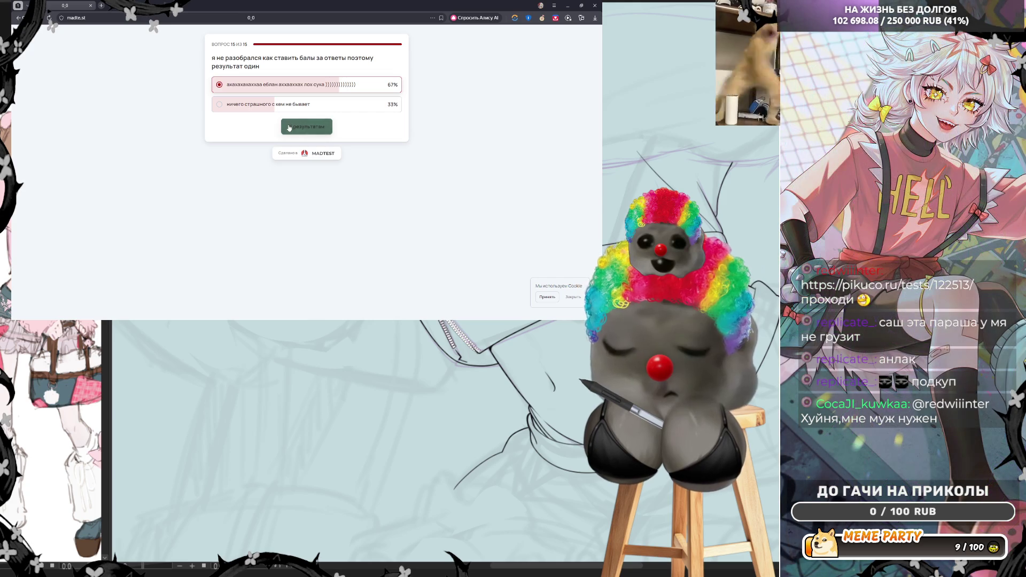
click(289, 127)
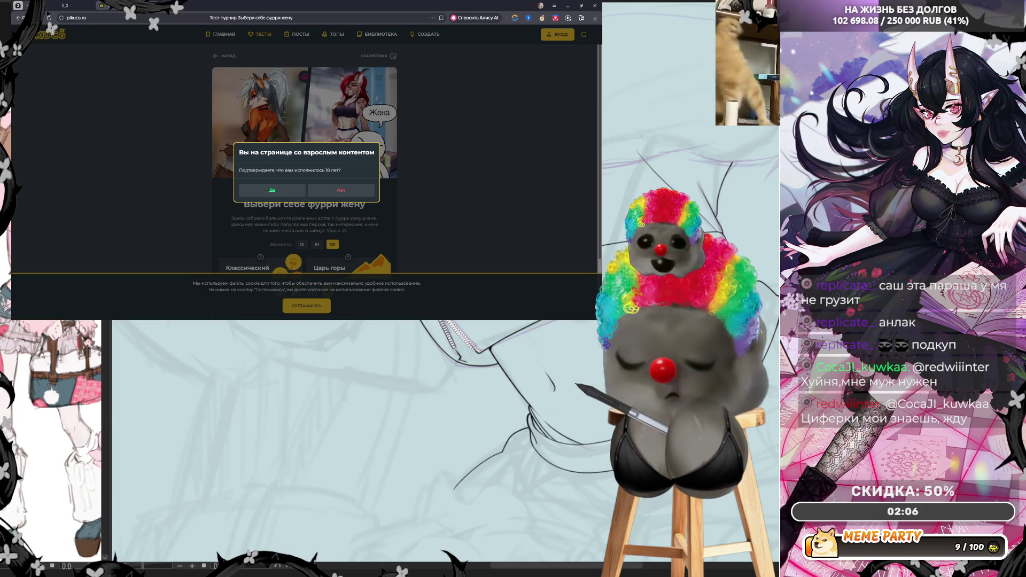
Step: Switch from the browser back to the Clip Studio Paint canvas with Alt+Tab
key(alt+Tab)
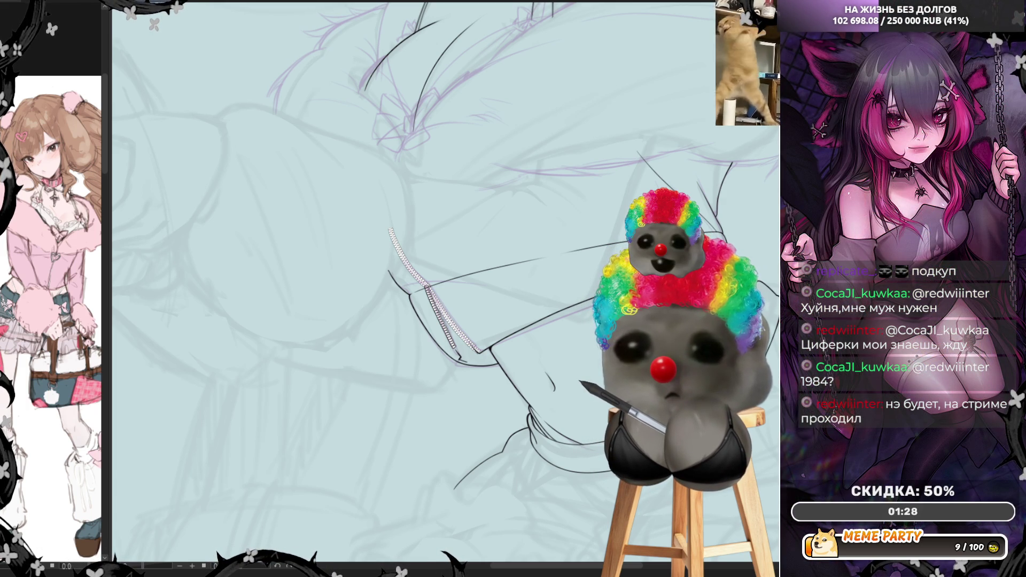
Step: Reload the furry-wife test, restart the unfinished run, and choose 32 variants
key(alt+Tab)
click(277, 194)
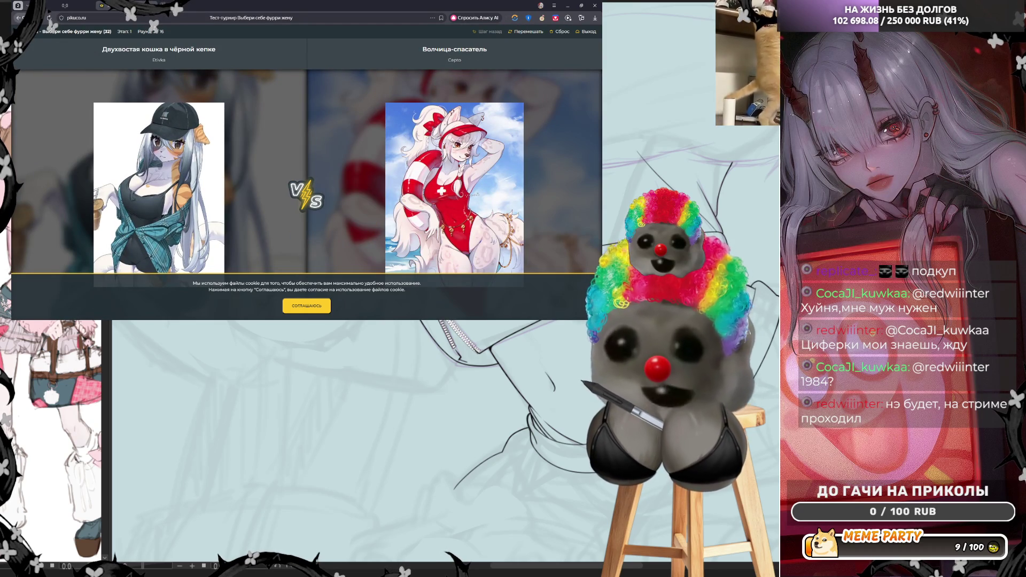
key(F5)
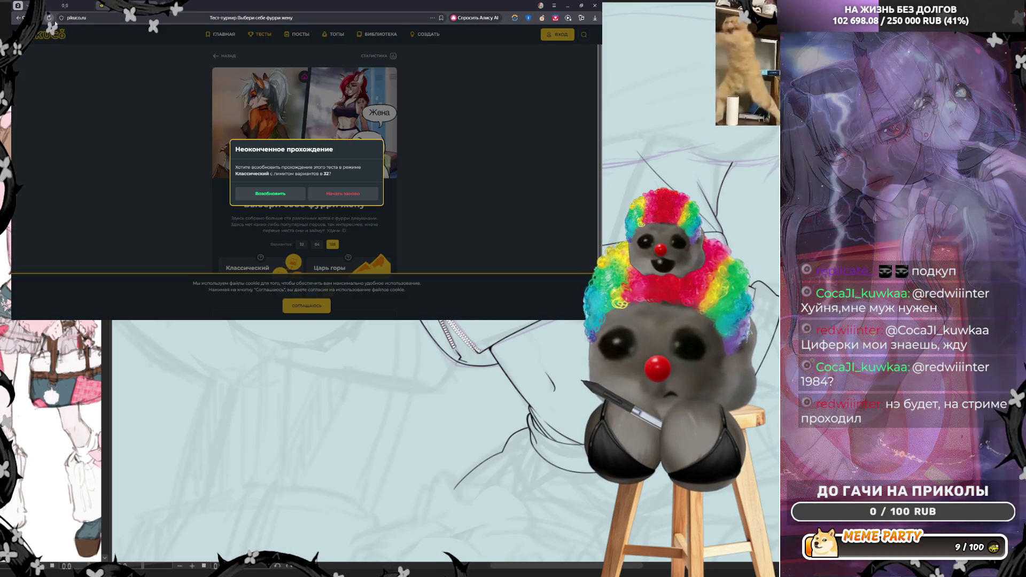
click(354, 195)
scroll(358, 198, down, 1)
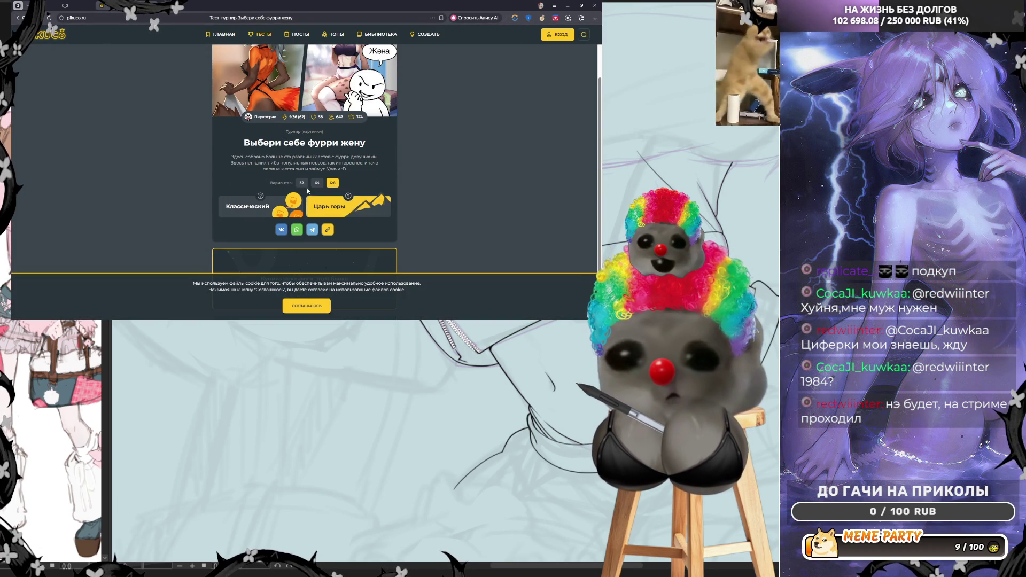
click(303, 183)
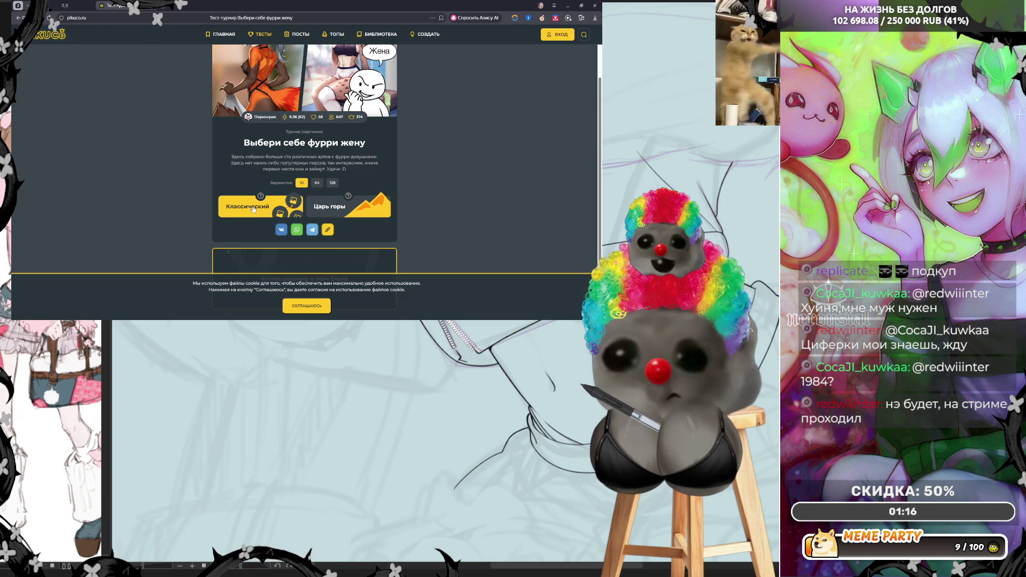
Step: Start the Царь горы tournament and keep Кошка читает книжку through the first five rounds
click(328, 208)
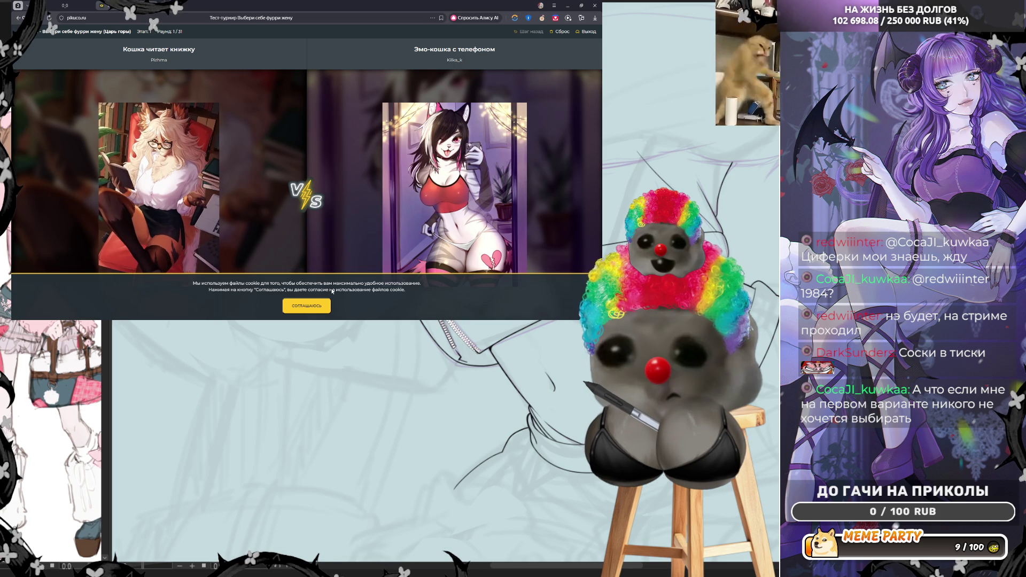
click(318, 308)
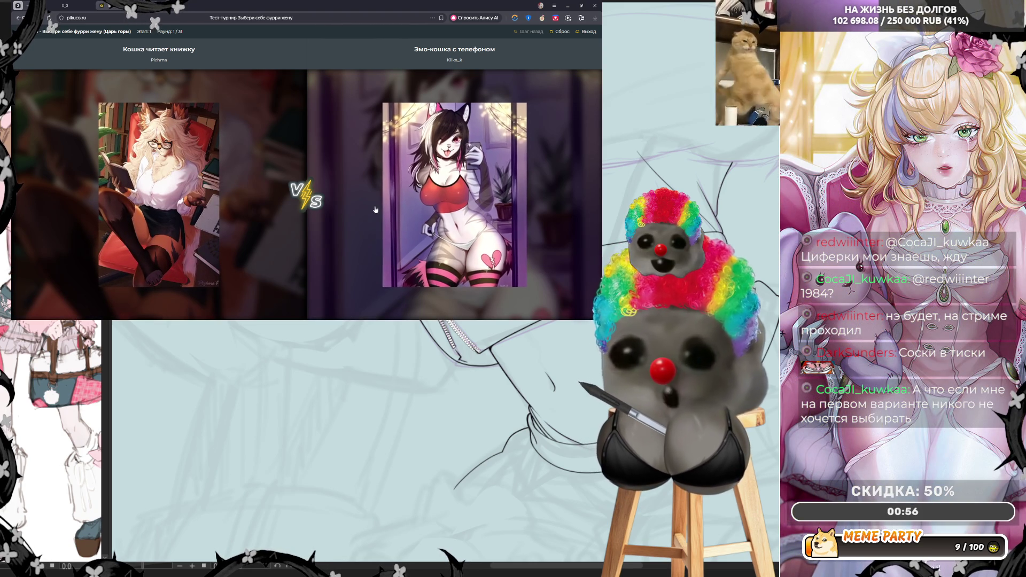
click(177, 173)
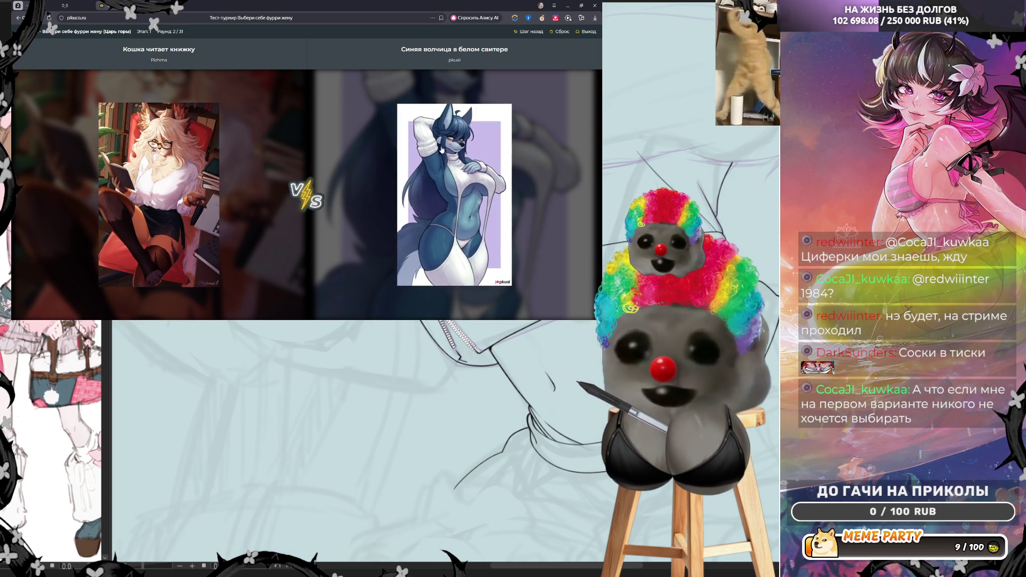
click(184, 178)
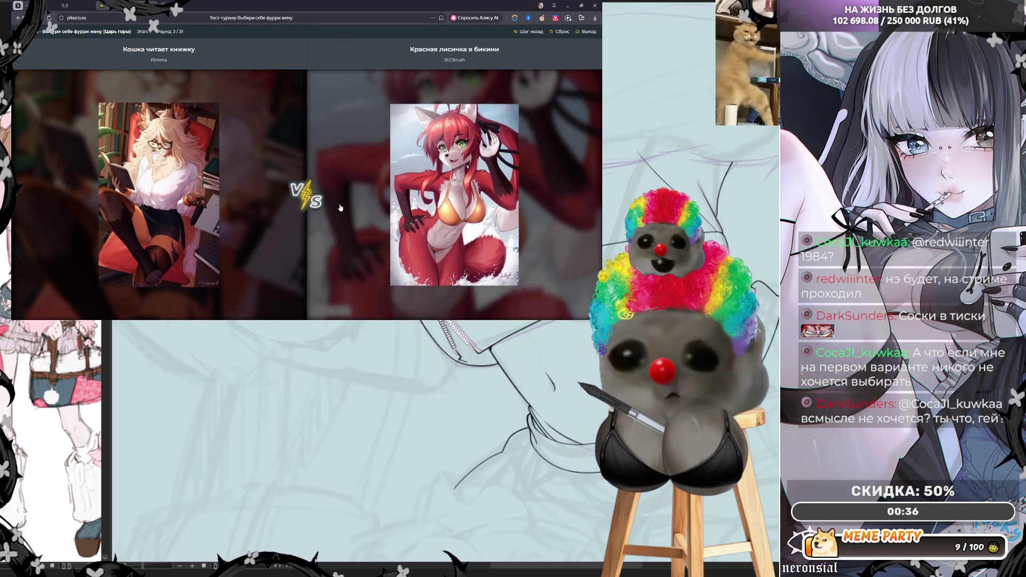
click(167, 175)
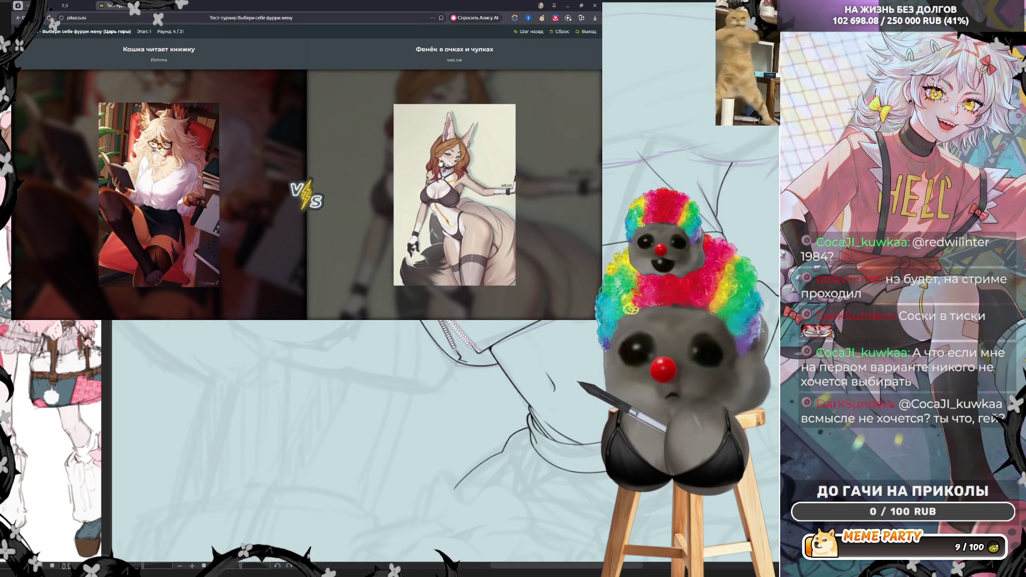
click(186, 171)
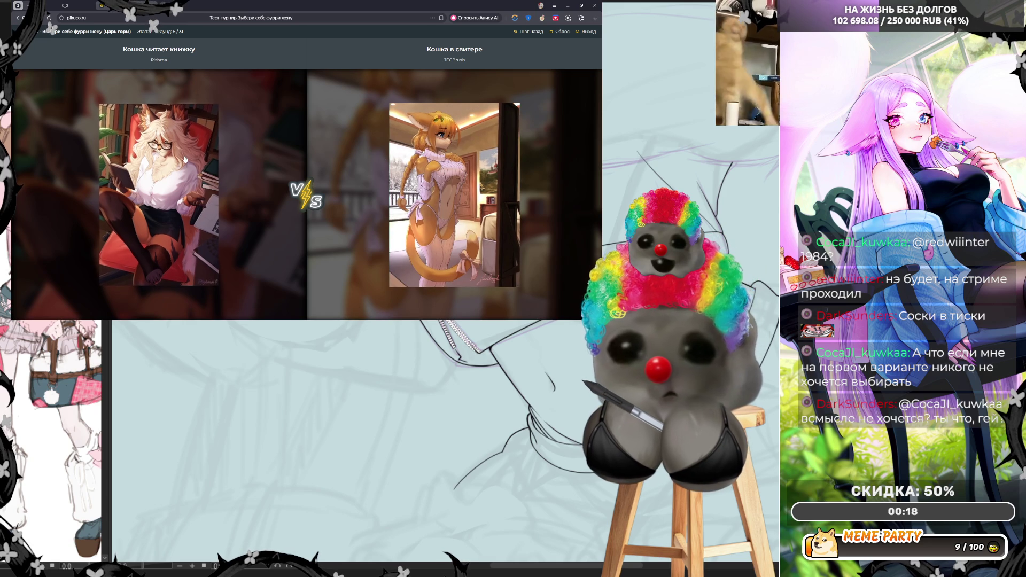
click(164, 196)
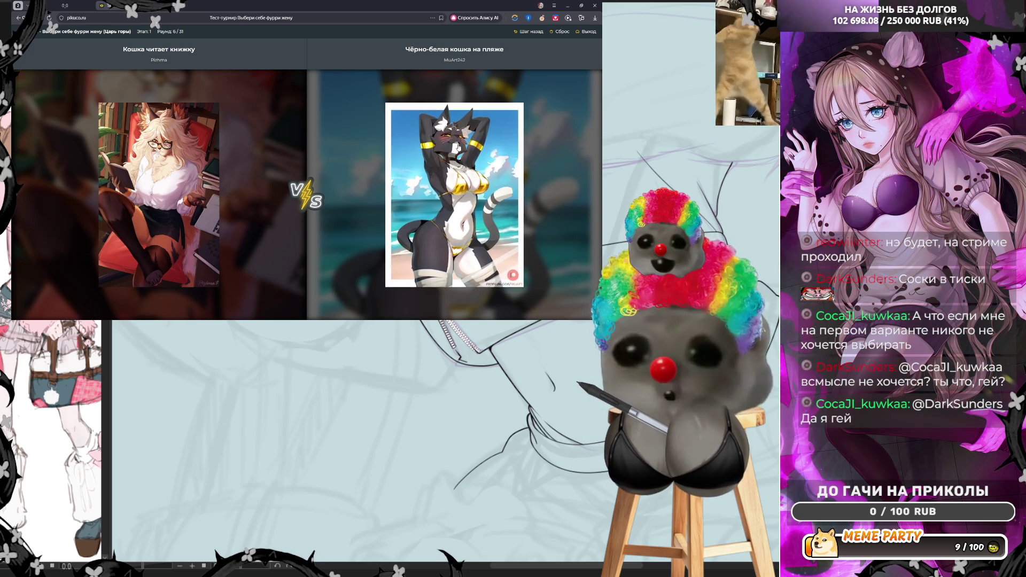
Step: Switch to Чёрно-белая кошка на пляже and keep her over the next eight contenders
click(448, 190)
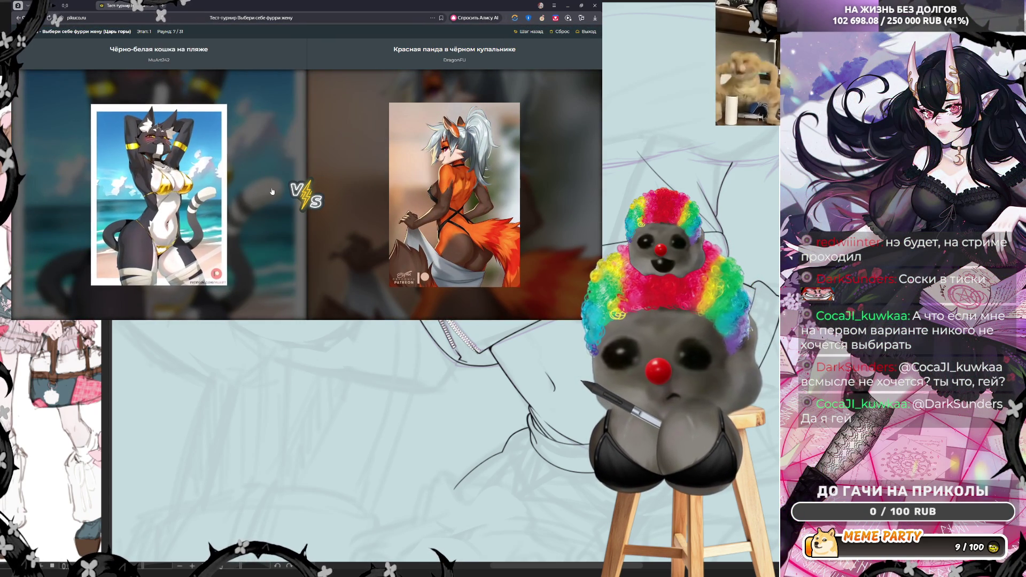
click(181, 204)
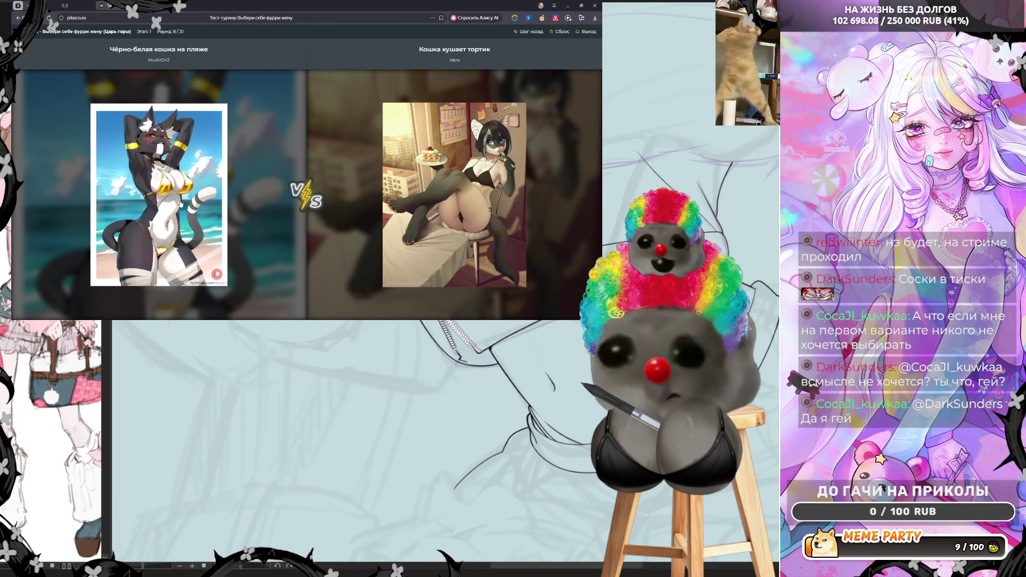
click(181, 203)
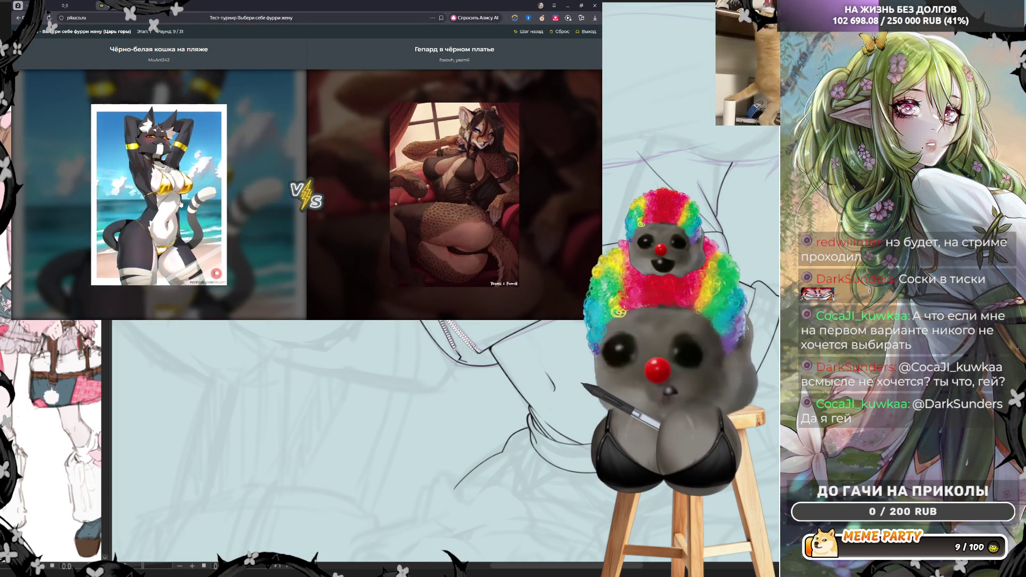
click(181, 204)
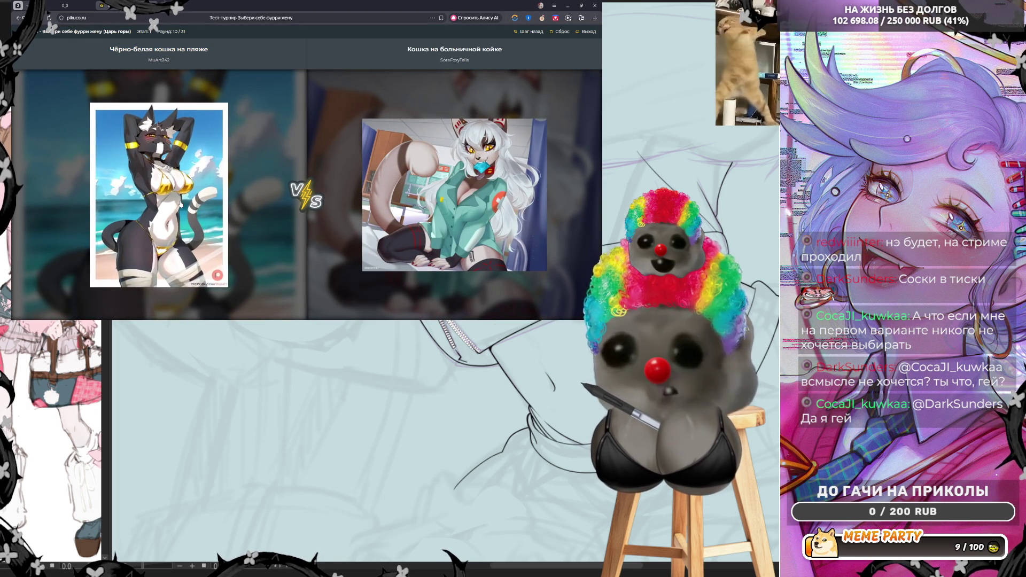
click(143, 201)
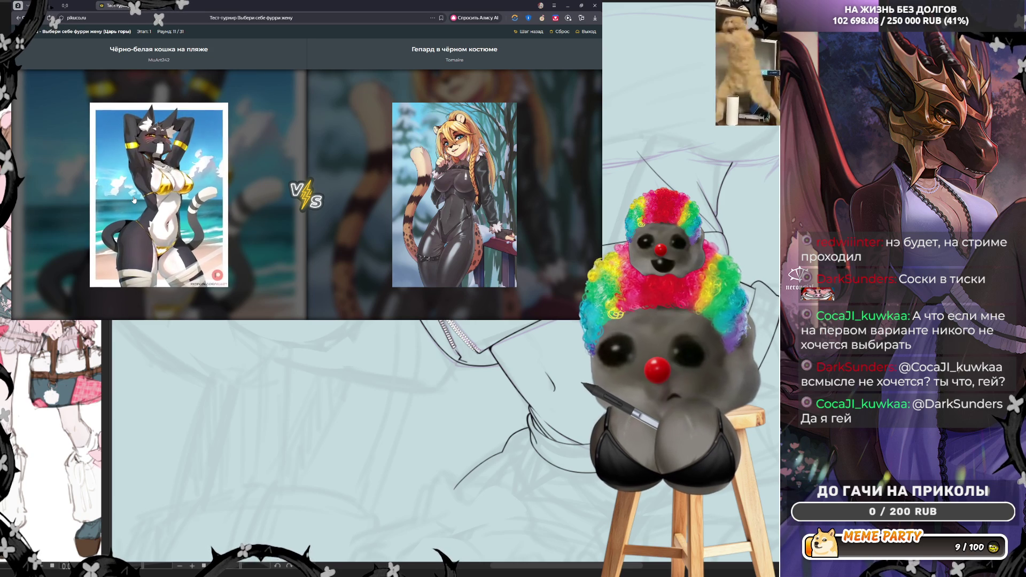
click(134, 200)
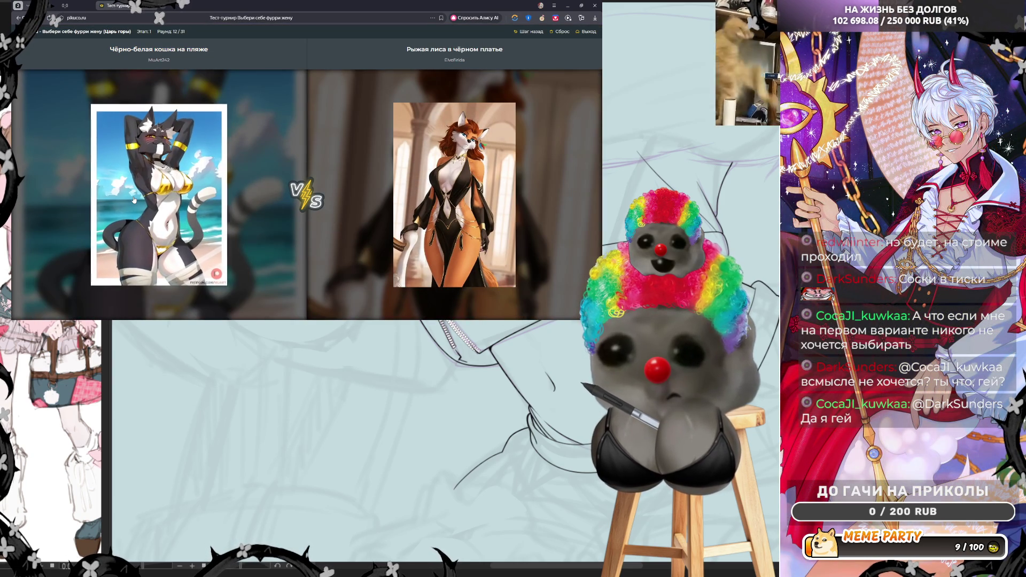
click(134, 200)
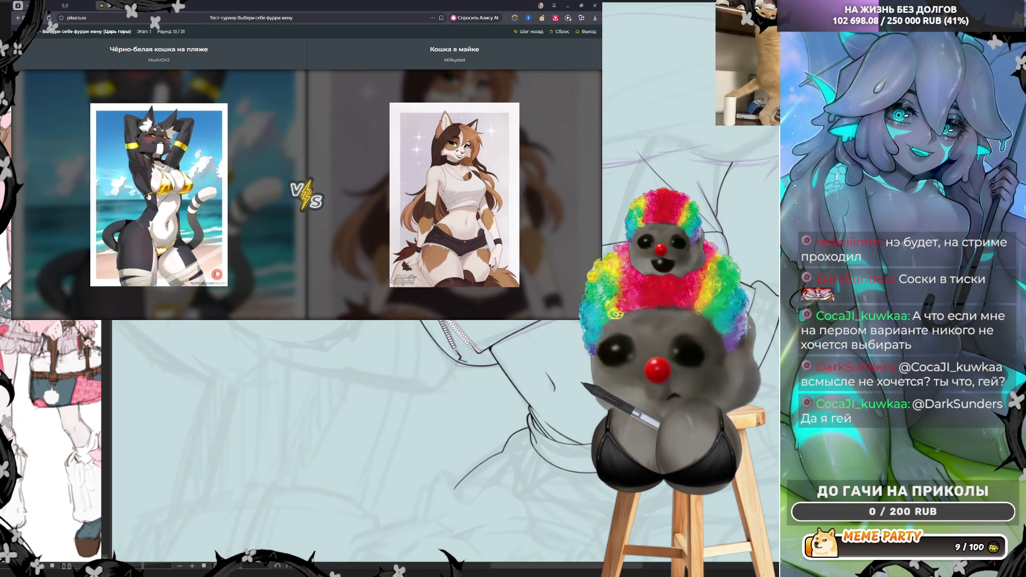
click(148, 196)
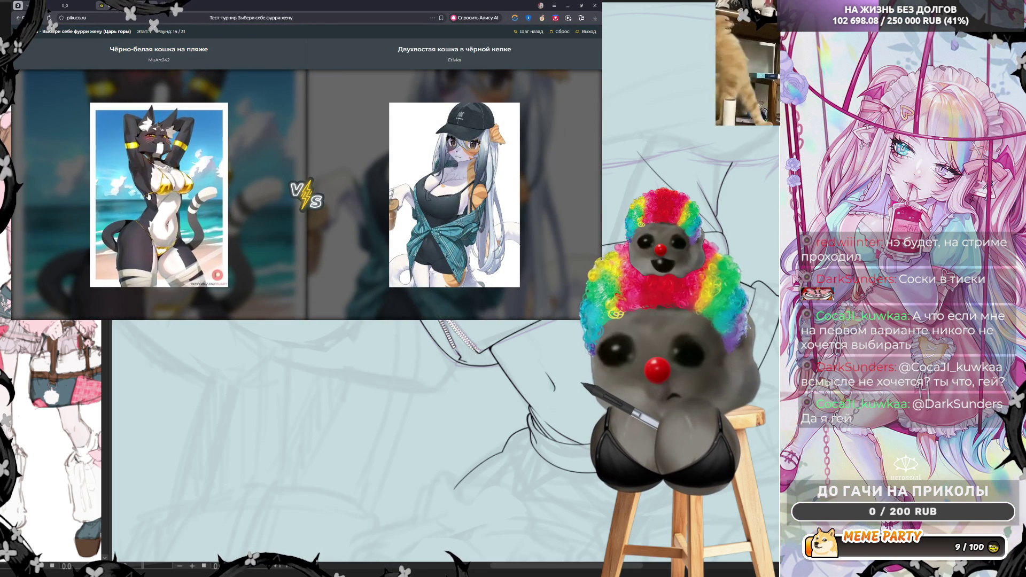
click(149, 196)
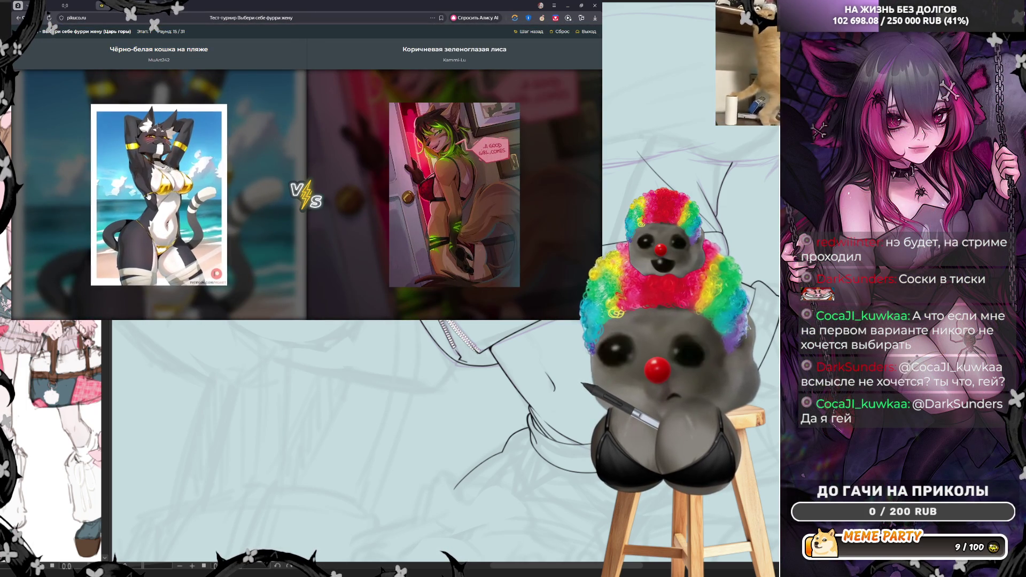
Step: Keep the beach cat until Волчица-спасатель wins, then make the final pick
click(171, 210)
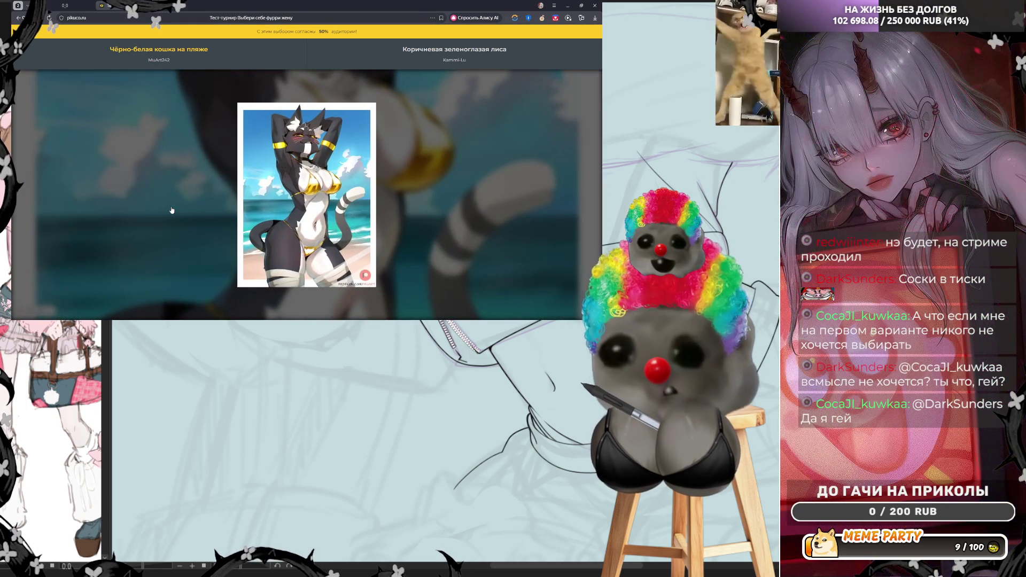
click(172, 210)
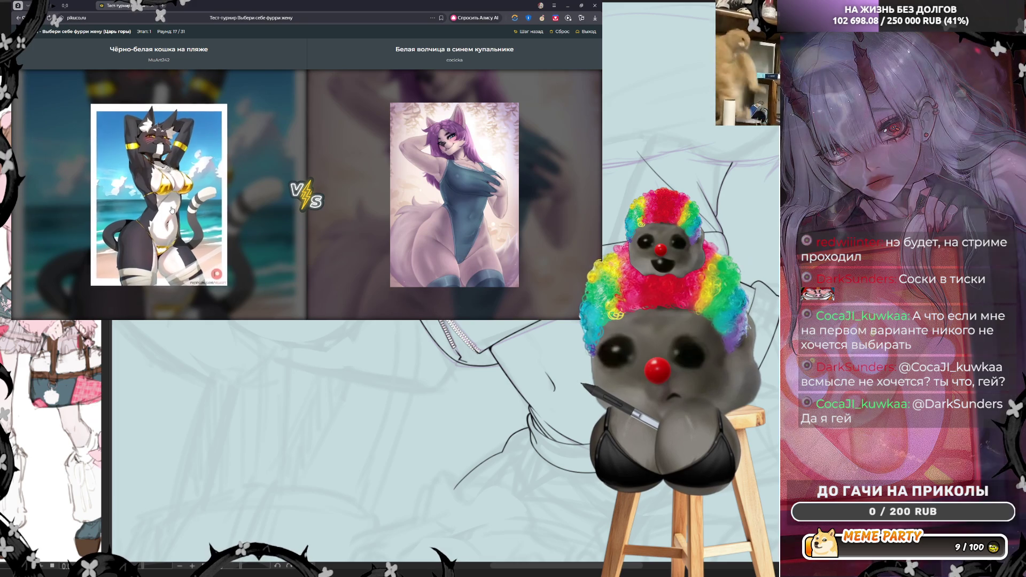
click(171, 210)
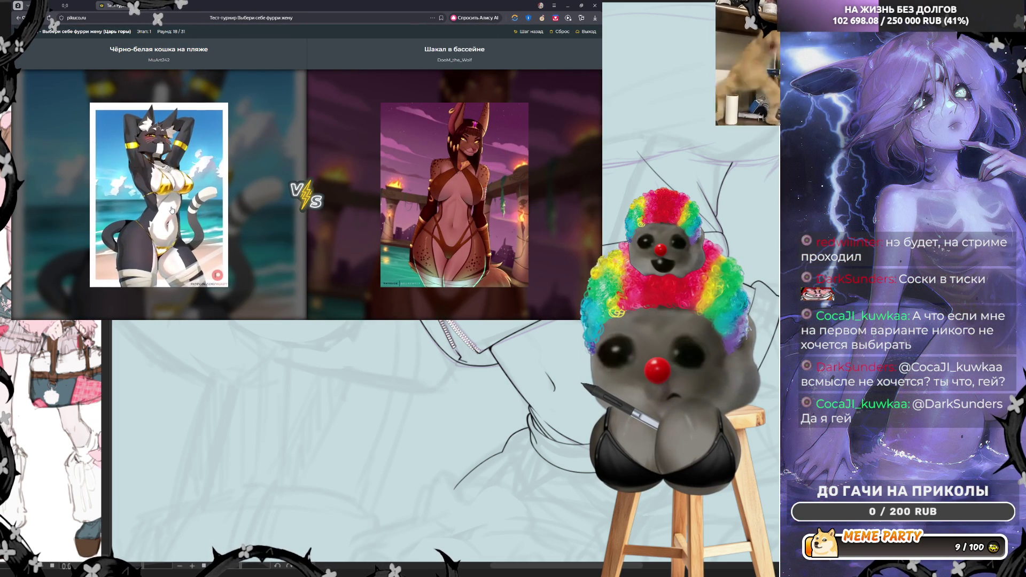
click(172, 210)
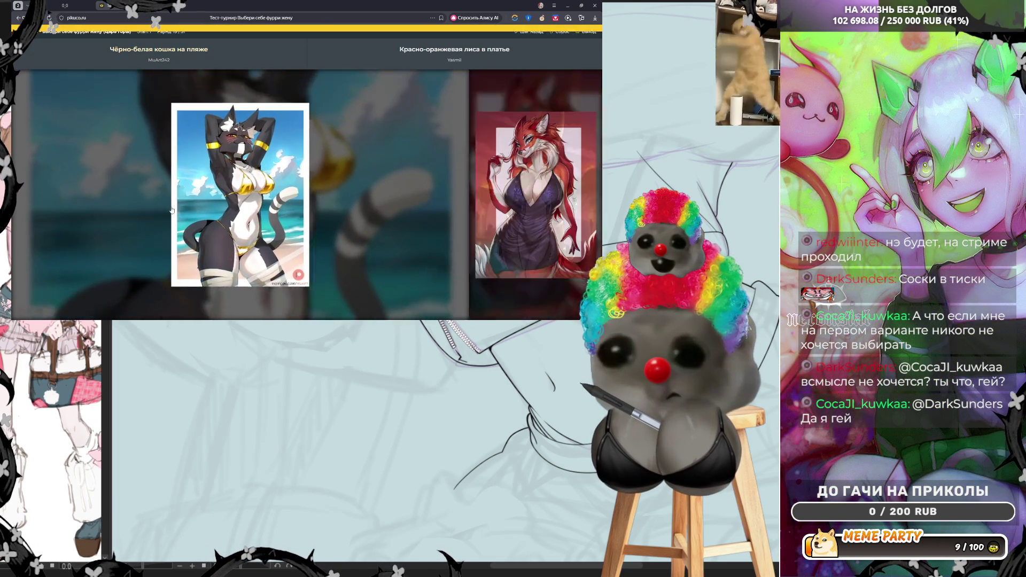
click(171, 210)
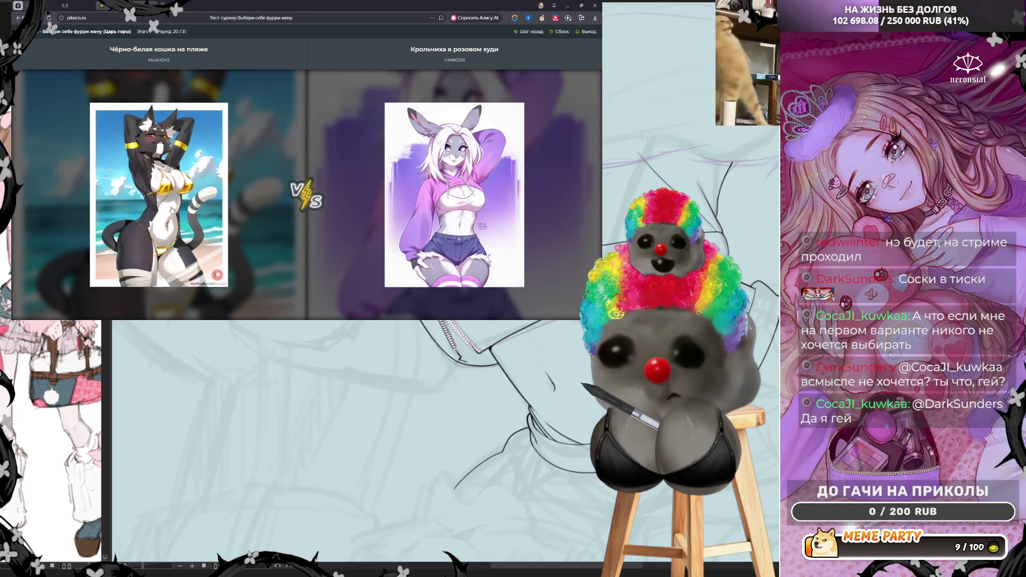
click(172, 210)
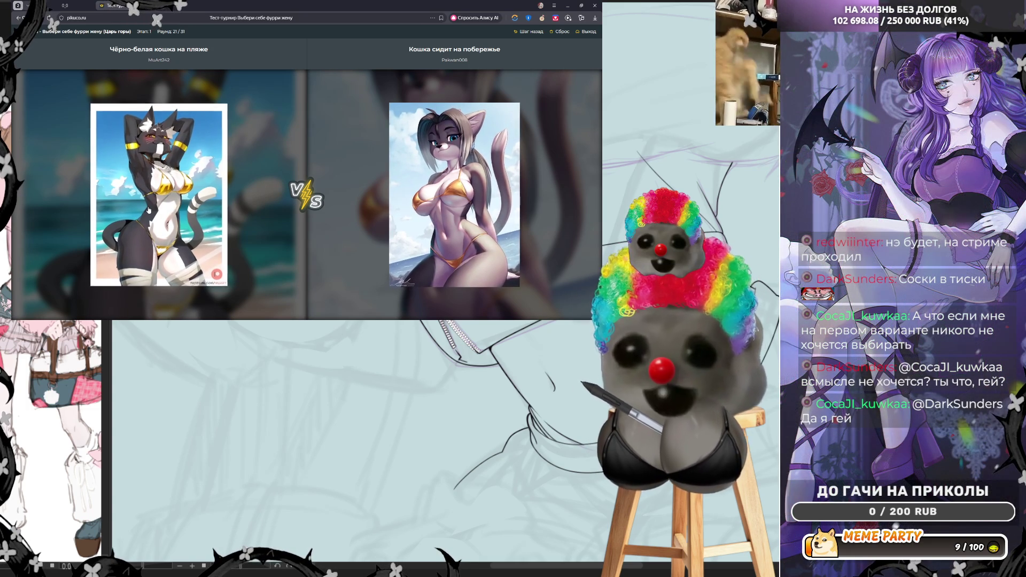
click(153, 216)
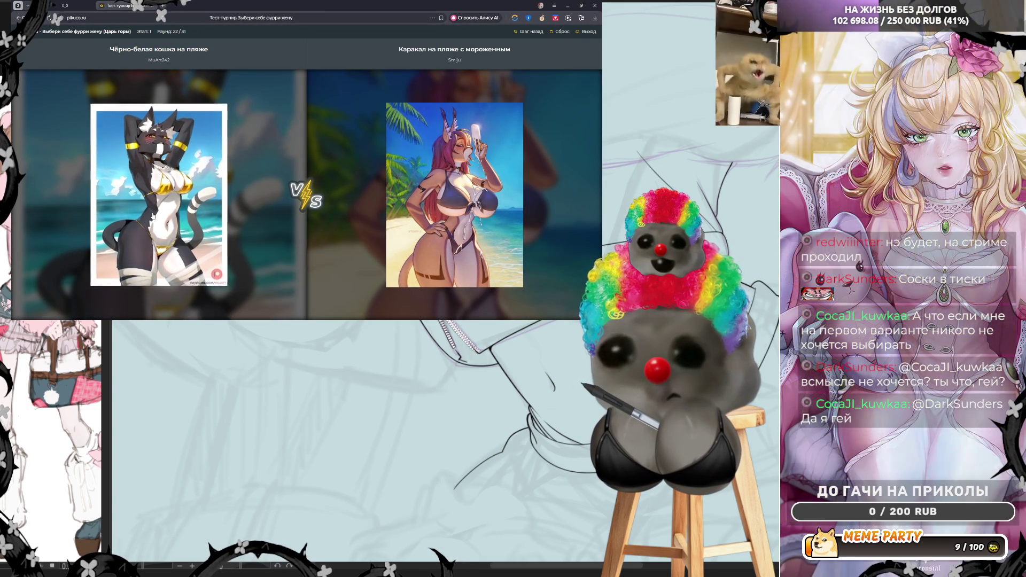
click(153, 217)
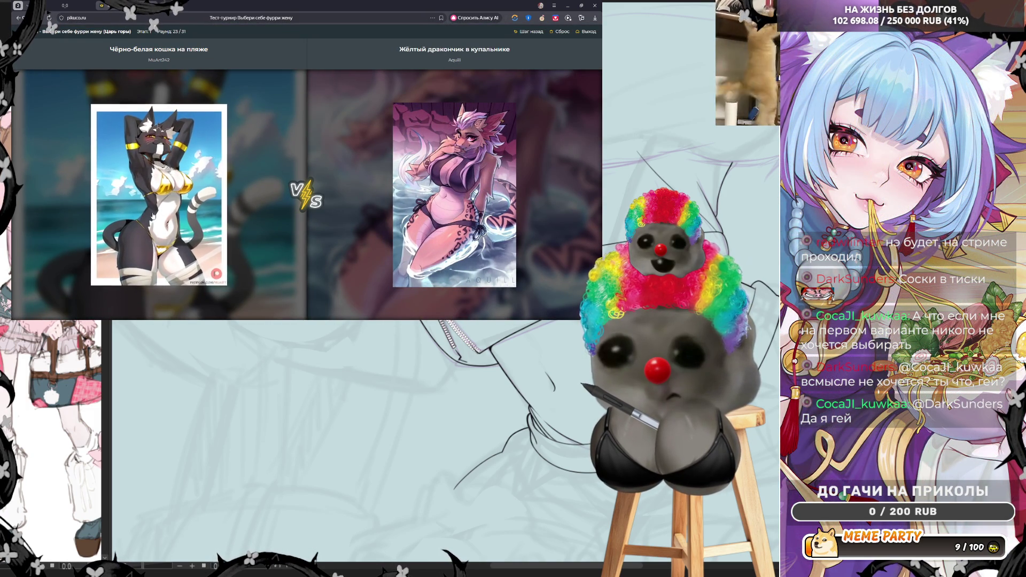
click(152, 216)
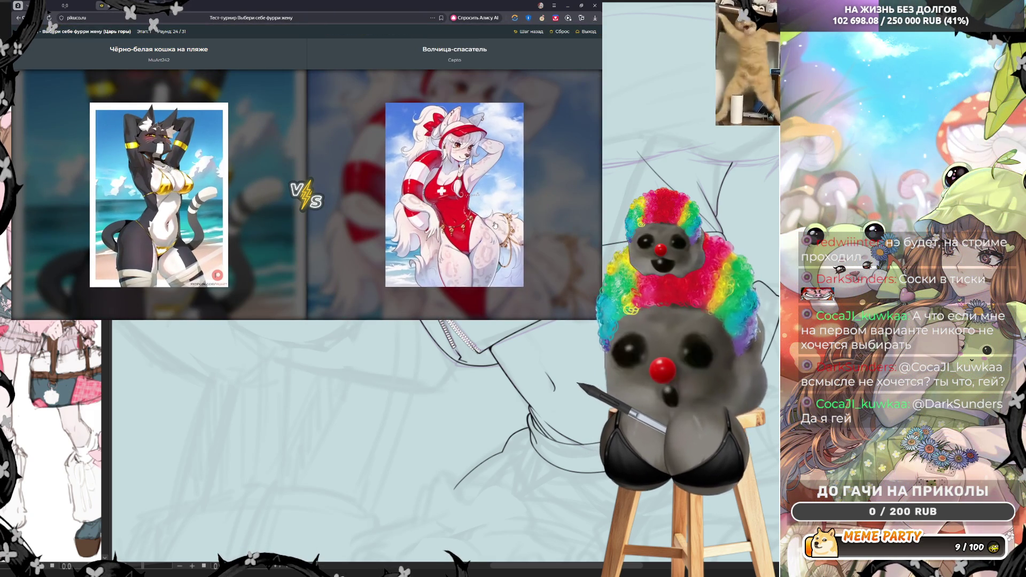
click(490, 226)
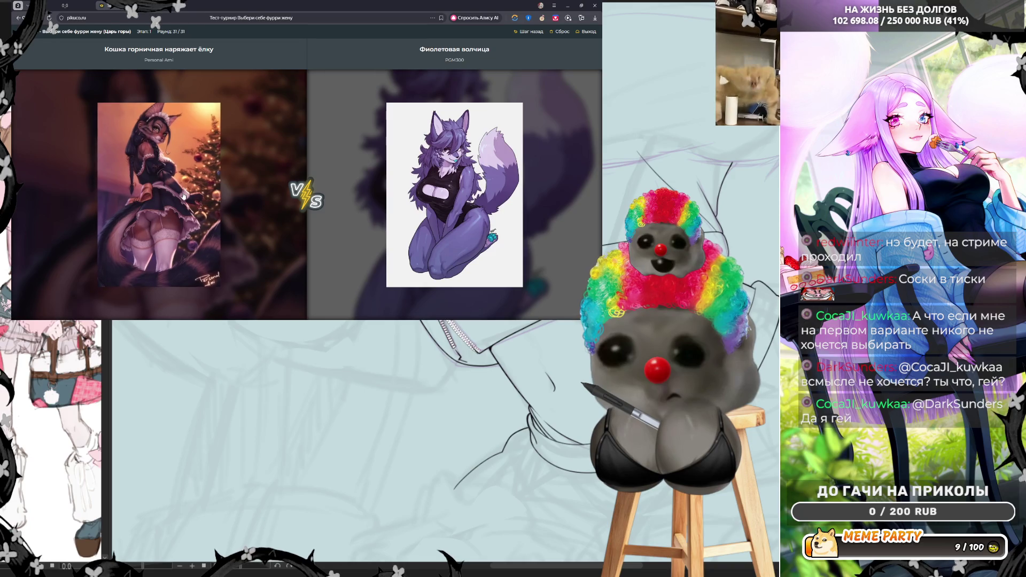
click(160, 175)
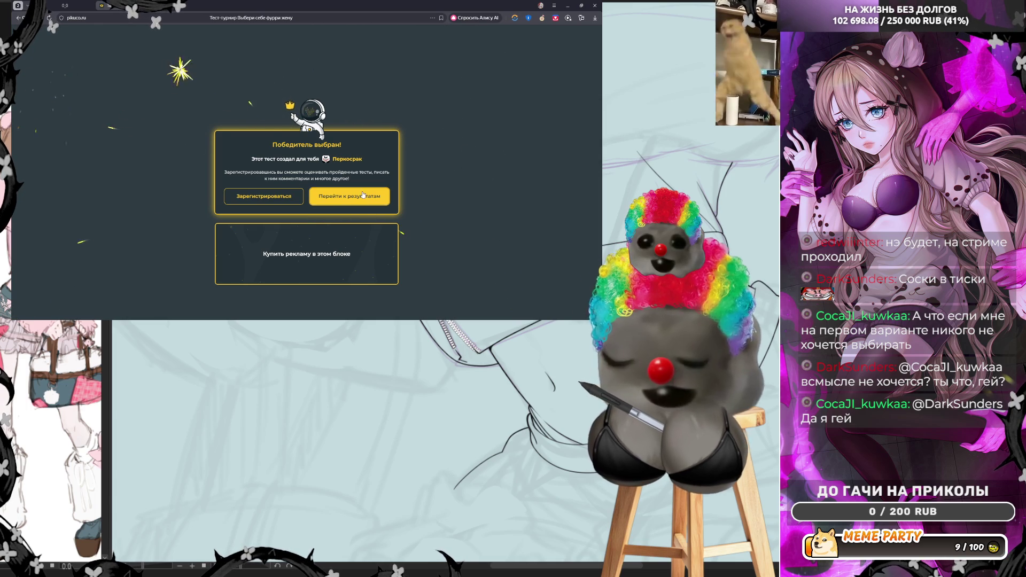
Step: View the tournament's completion statistics, scrolling through the results page
click(342, 197)
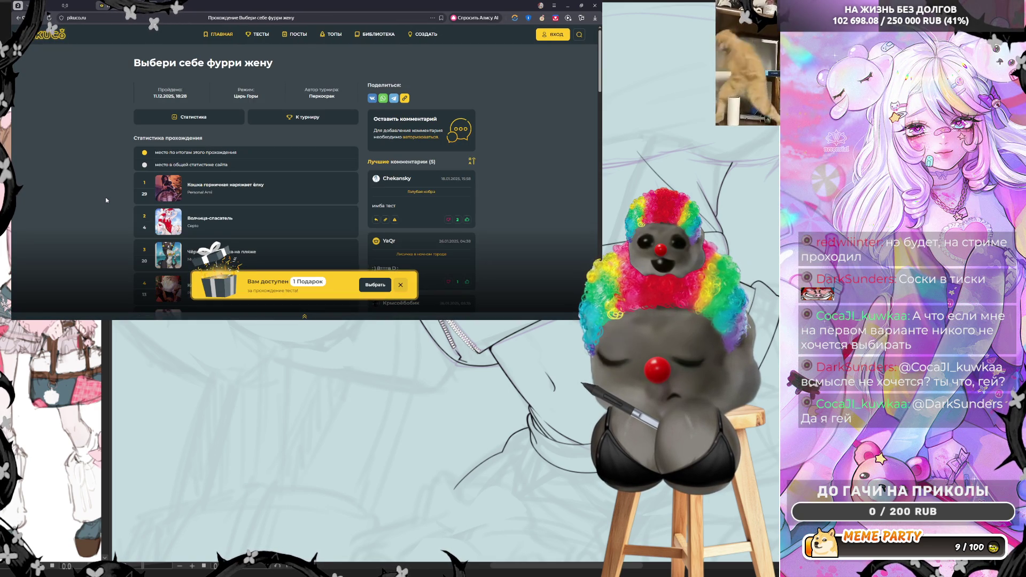
scroll(106, 201, down, 3)
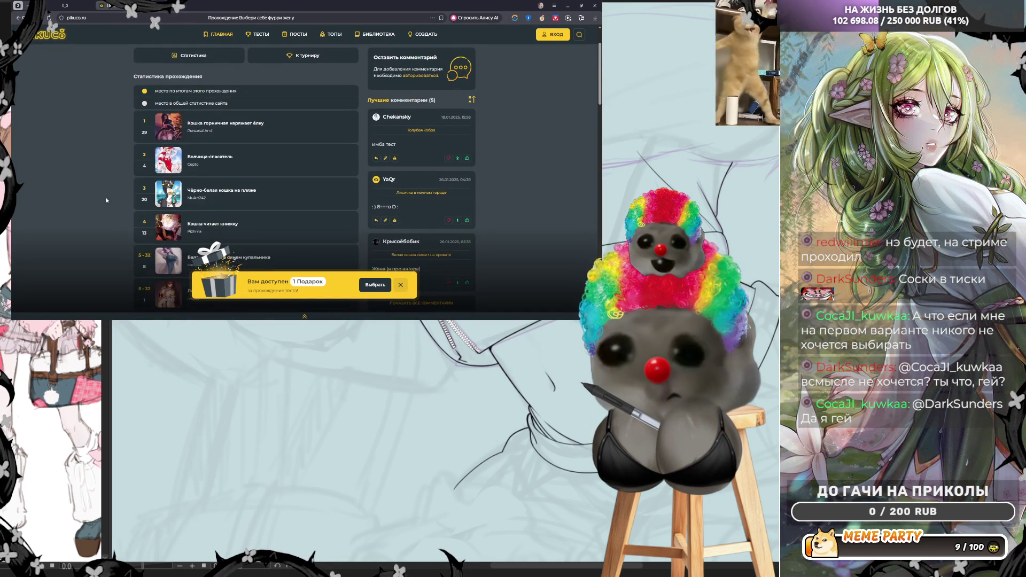
scroll(105, 200, up, 2)
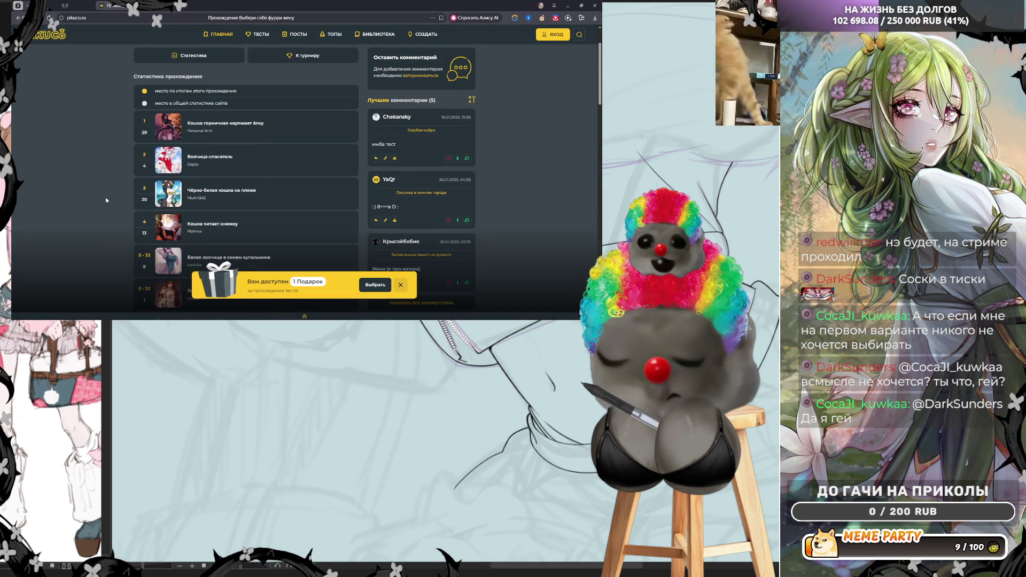
scroll(106, 201, up, 1)
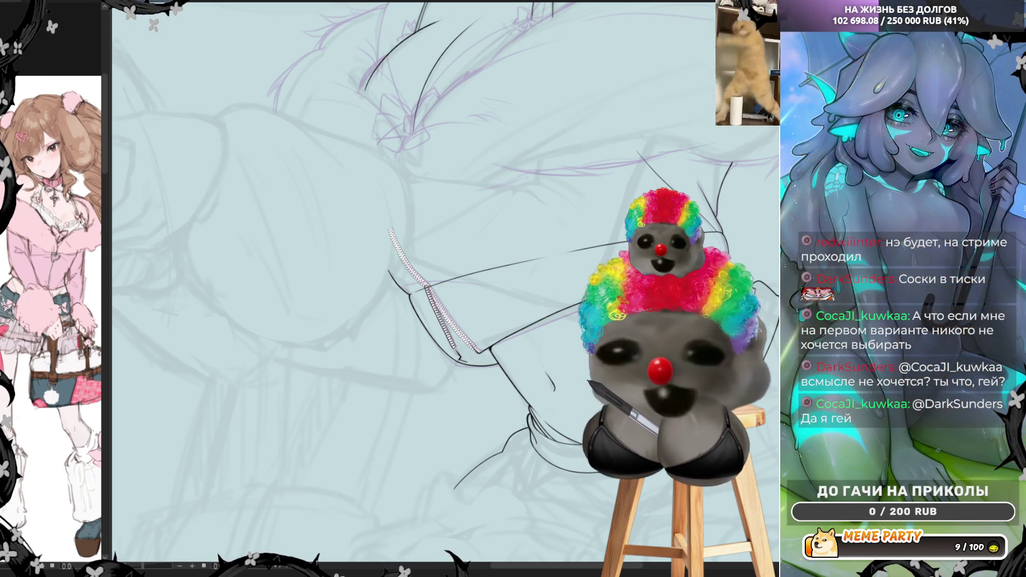
Step: Zoom in and out around the two zipper-tooth strips on the jacket line art
scroll(475, 303, up, 8)
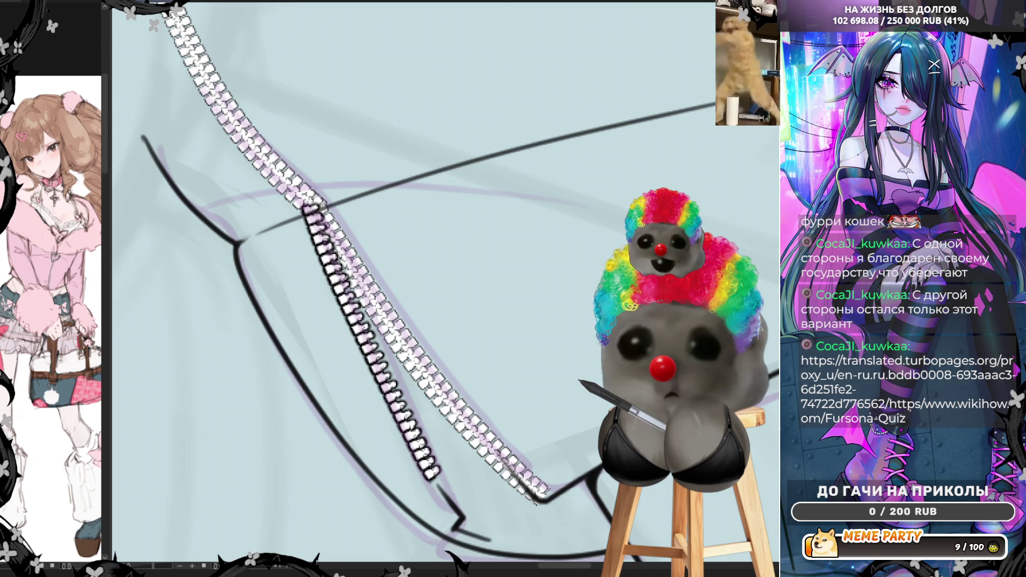
scroll(444, 310, down, 1)
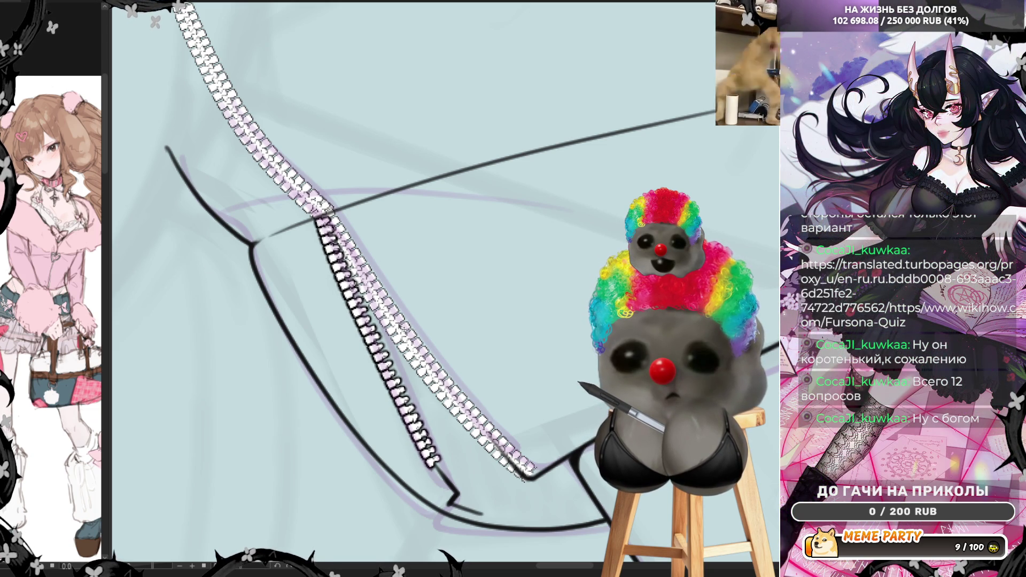
scroll(453, 401, down, 5)
scroll(453, 402, up, 4)
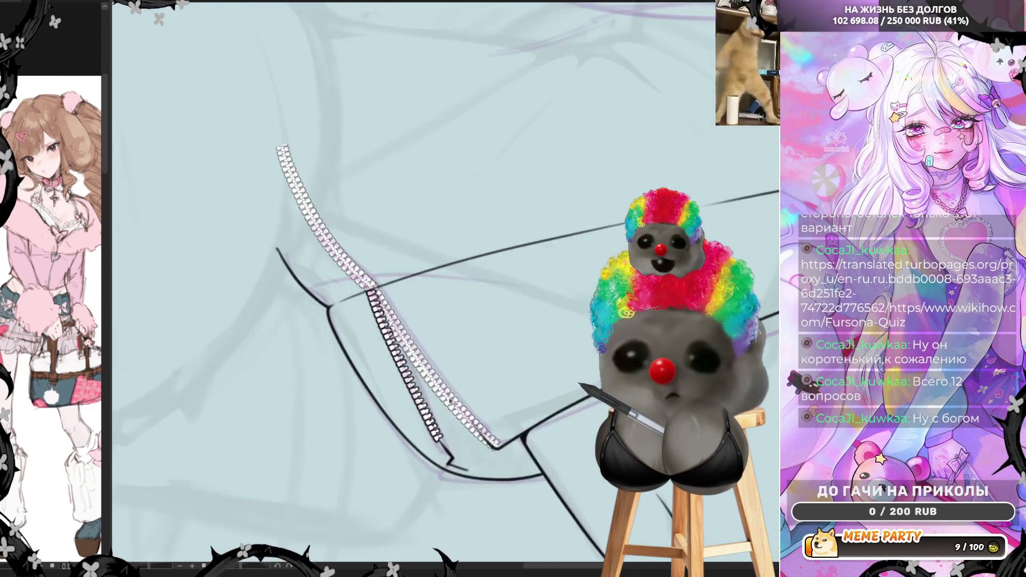
scroll(453, 403, up, 2)
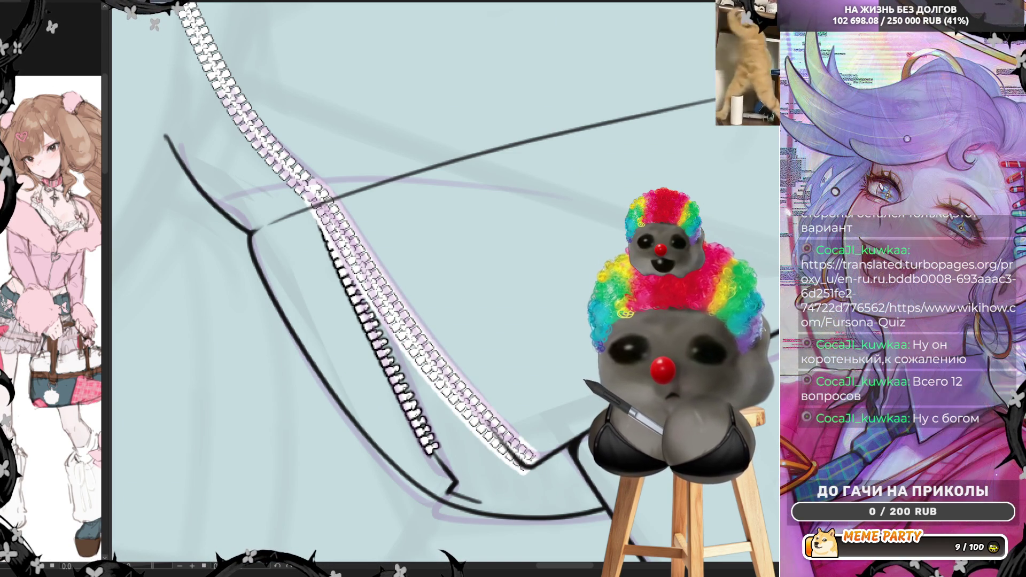
Step: Deselect the finished right strand and draw a new zipper-chain stroke beside the zipper
key(ctrl+d)
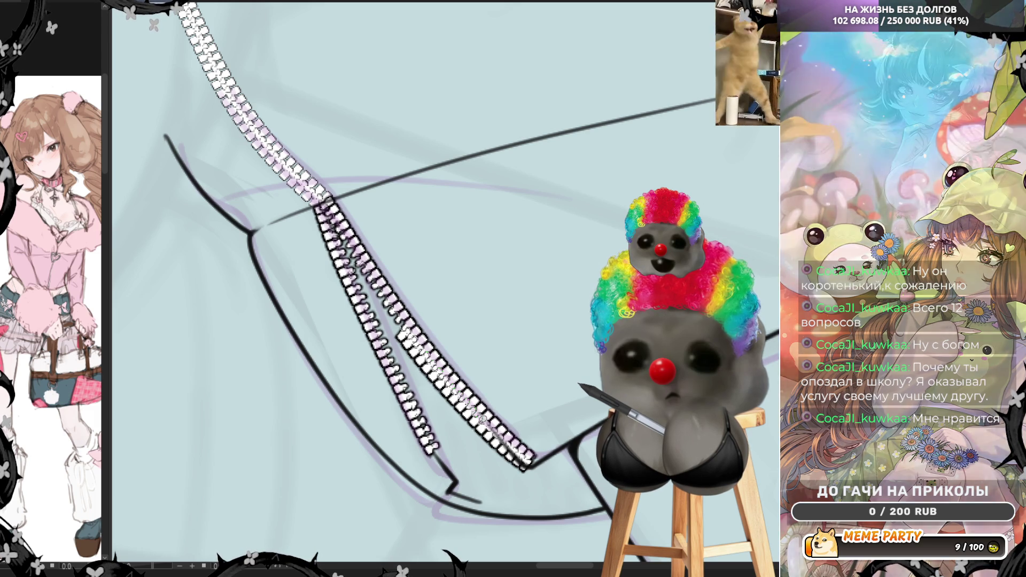
drag(476, 427, 422, 412)
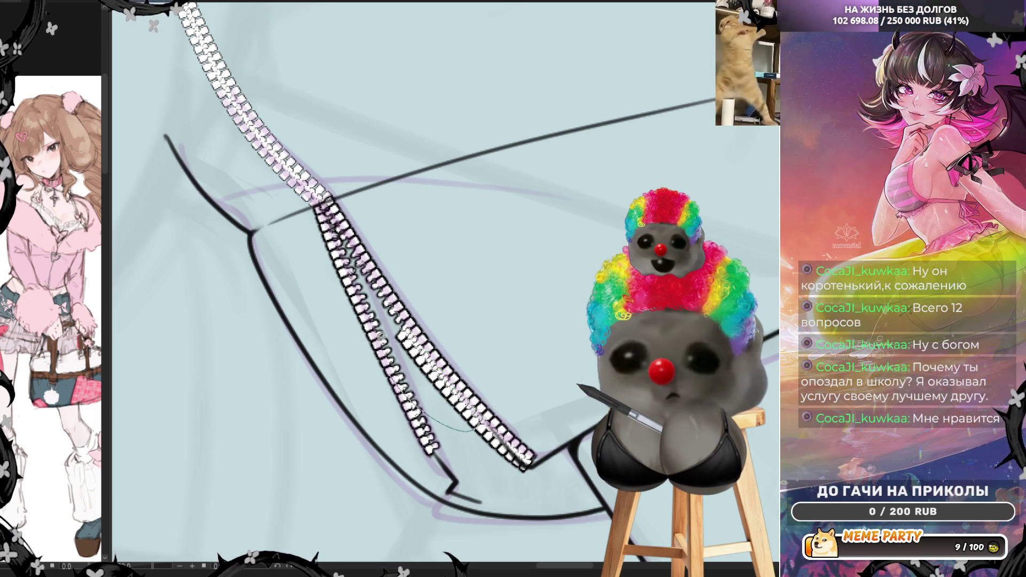
Step: Extend the chain from the upper strand, try a new lower tail, then undo the tail
drag(381, 336, 406, 329)
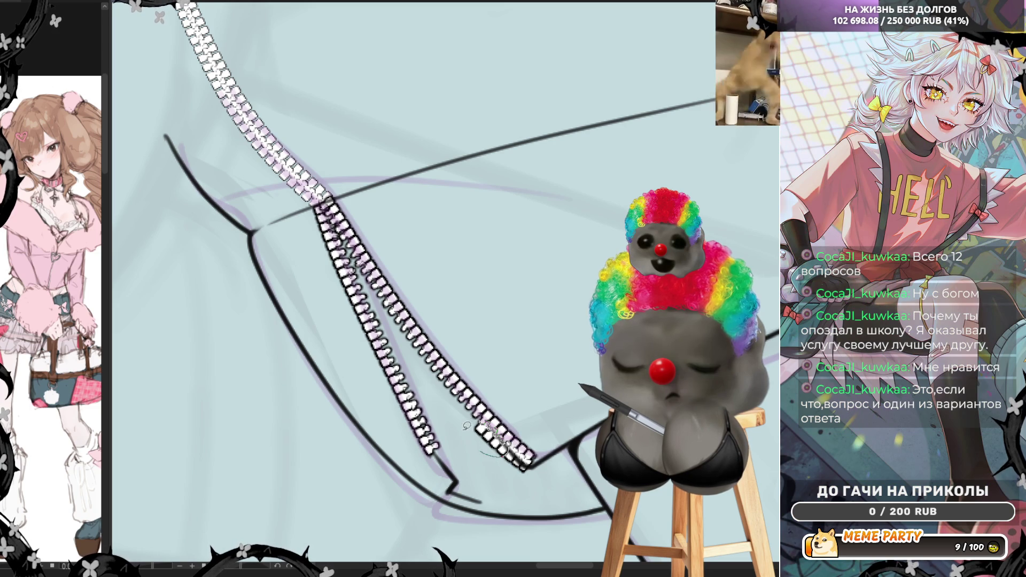
drag(475, 422, 516, 441)
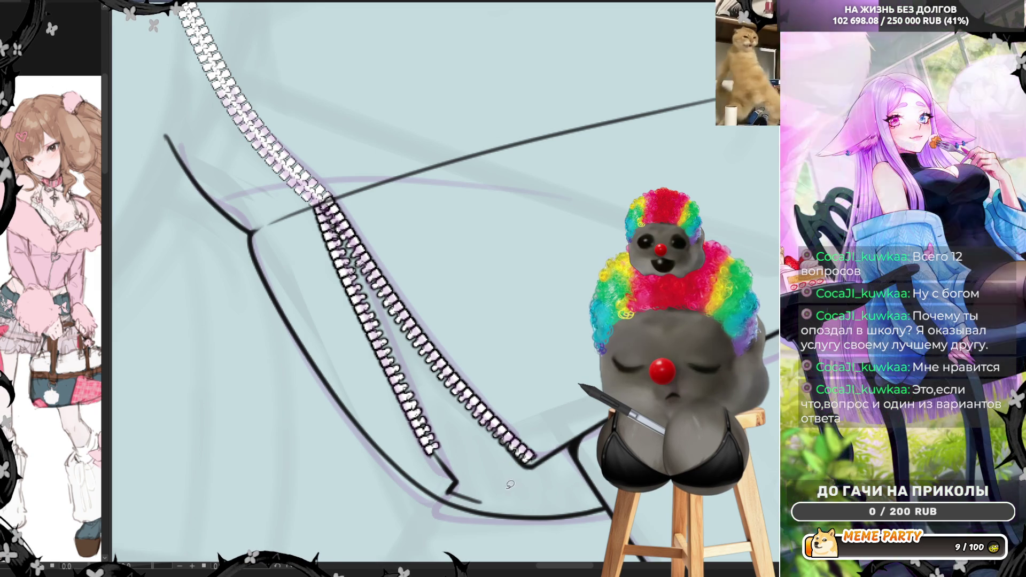
scroll(393, 406, down, 2)
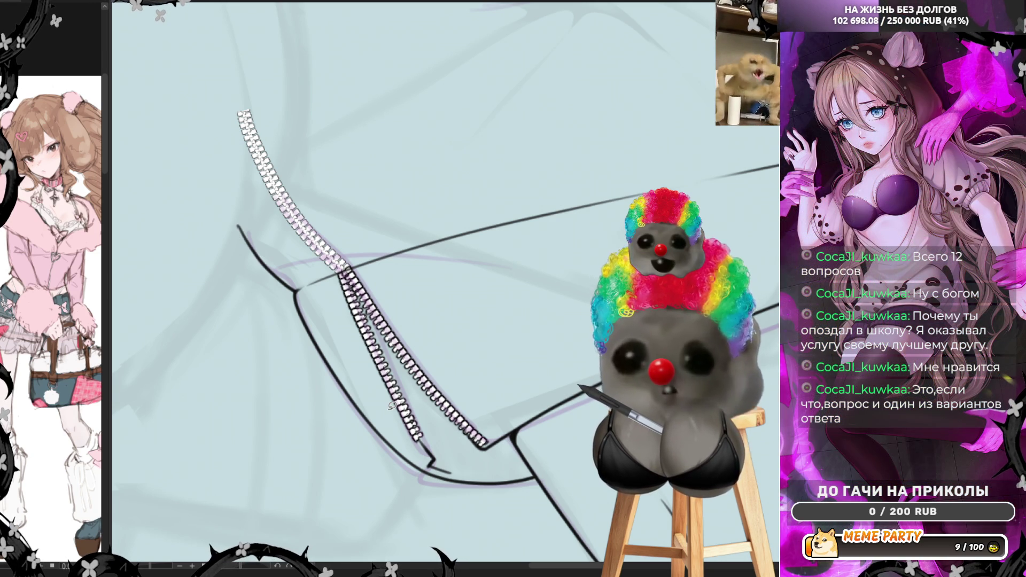
scroll(447, 443, up, 3)
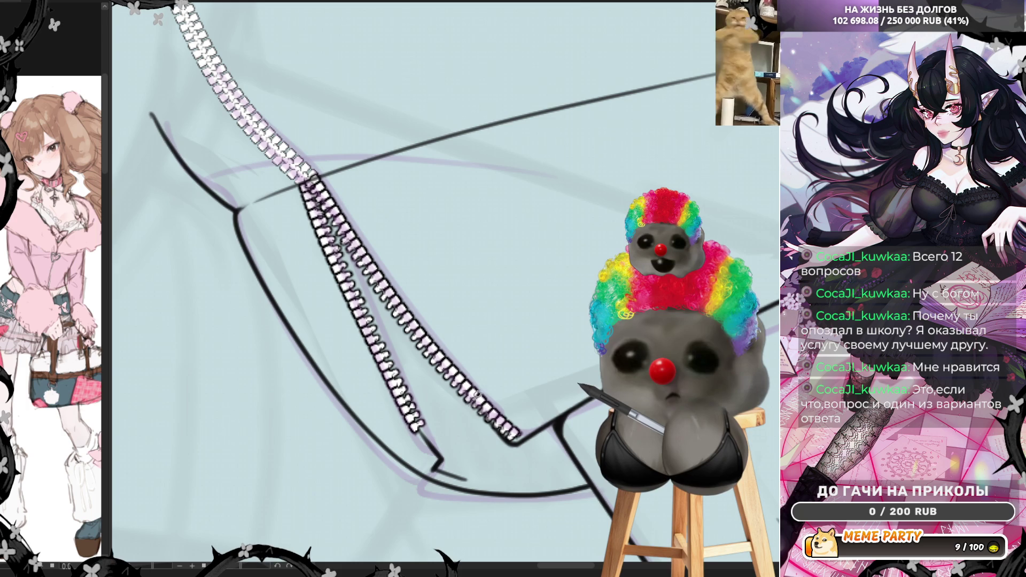
key(ctrl+z)
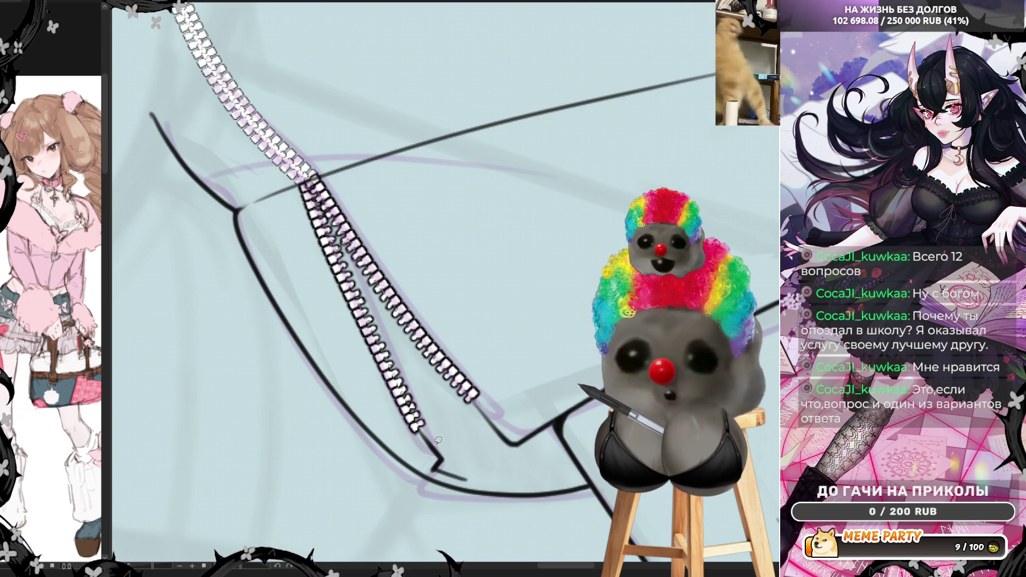
Step: Mirror the canvas horizontally and zoom around to check the zipper drawing
scroll(529, 374, down, 5)
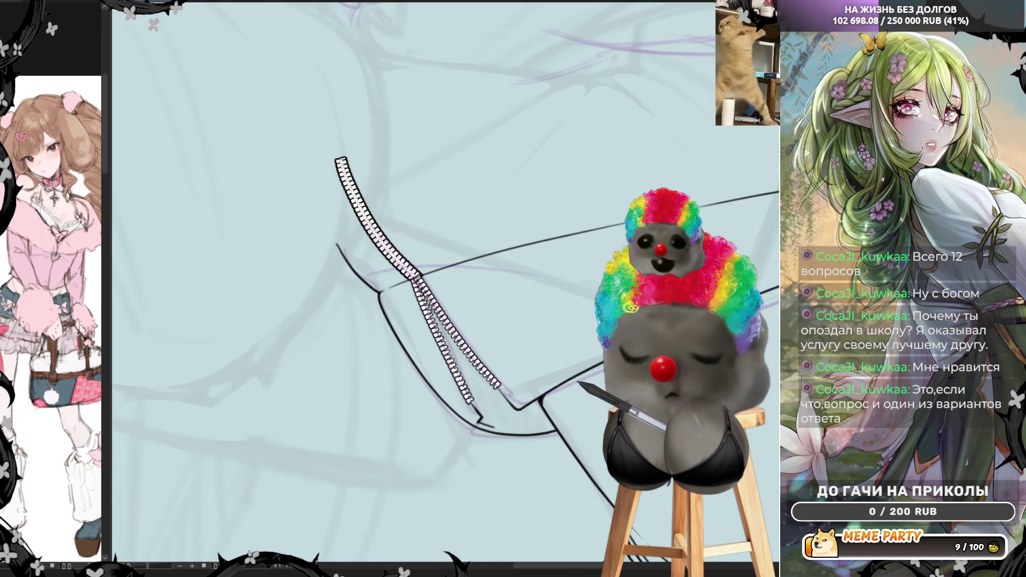
scroll(408, 258, down, 3)
scroll(409, 258, up, 5)
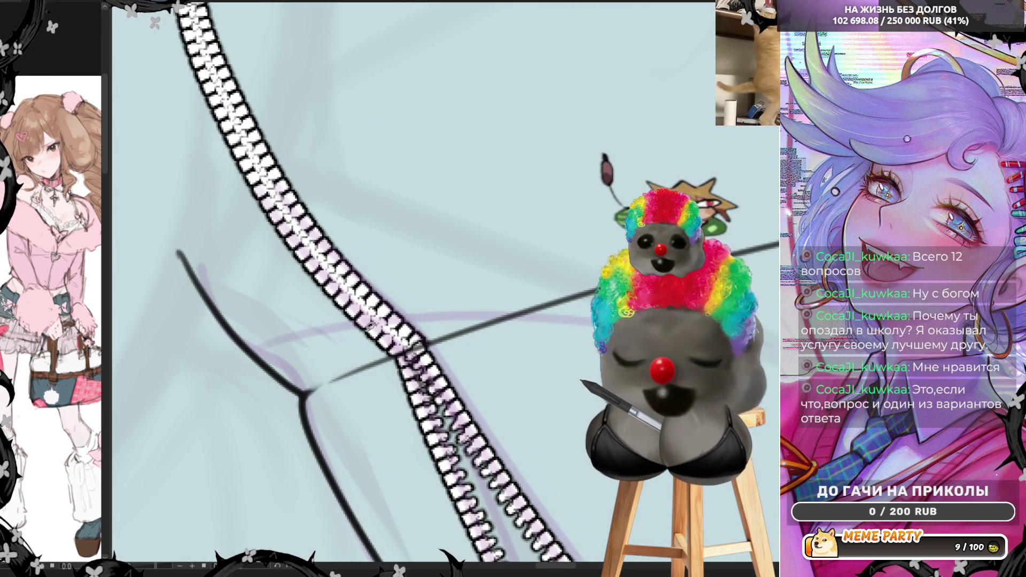
scroll(531, 236, down, 2)
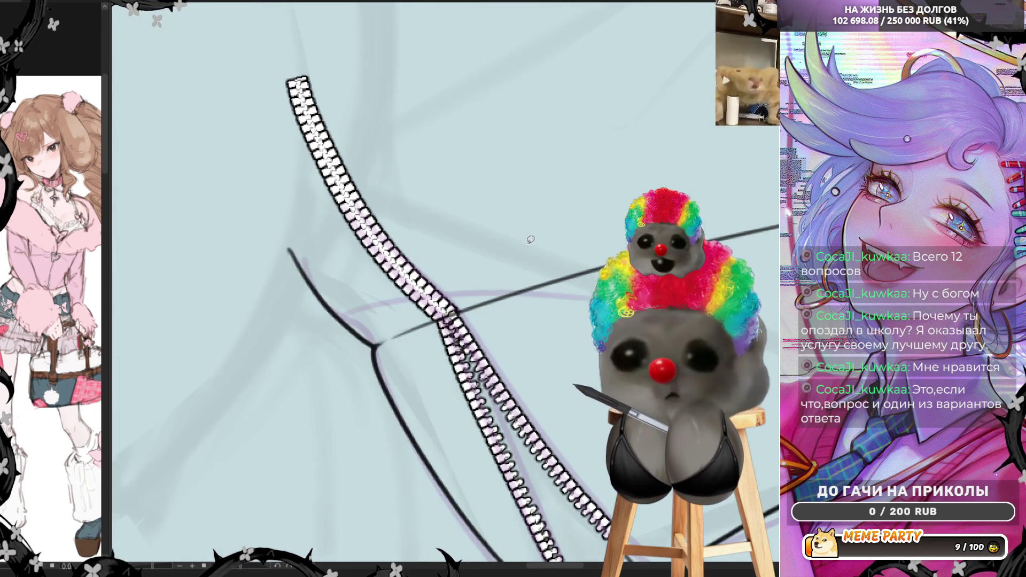
key(h)
scroll(507, 291, down, 3)
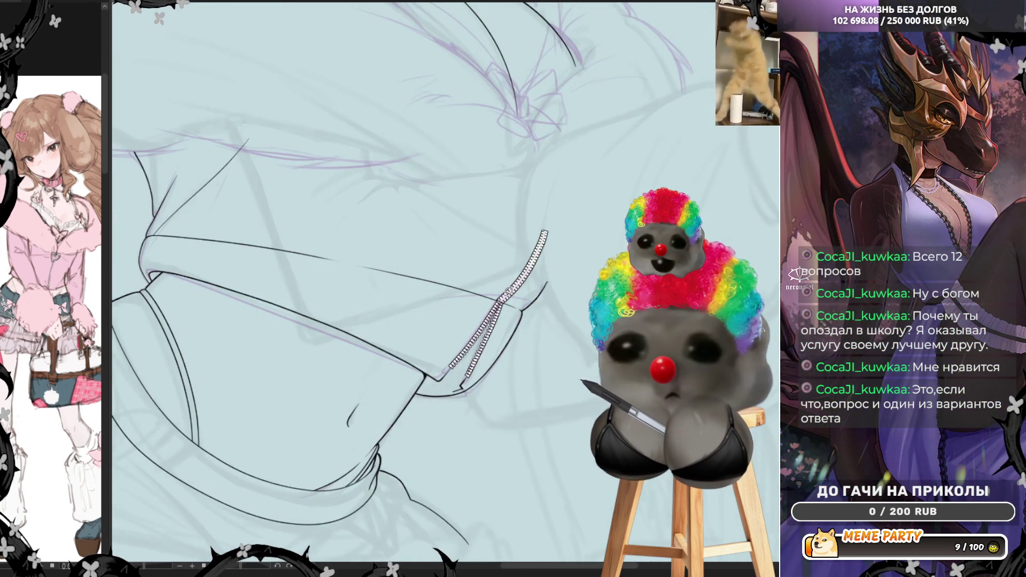
scroll(533, 210, up, 1)
scroll(532, 209, up, 1)
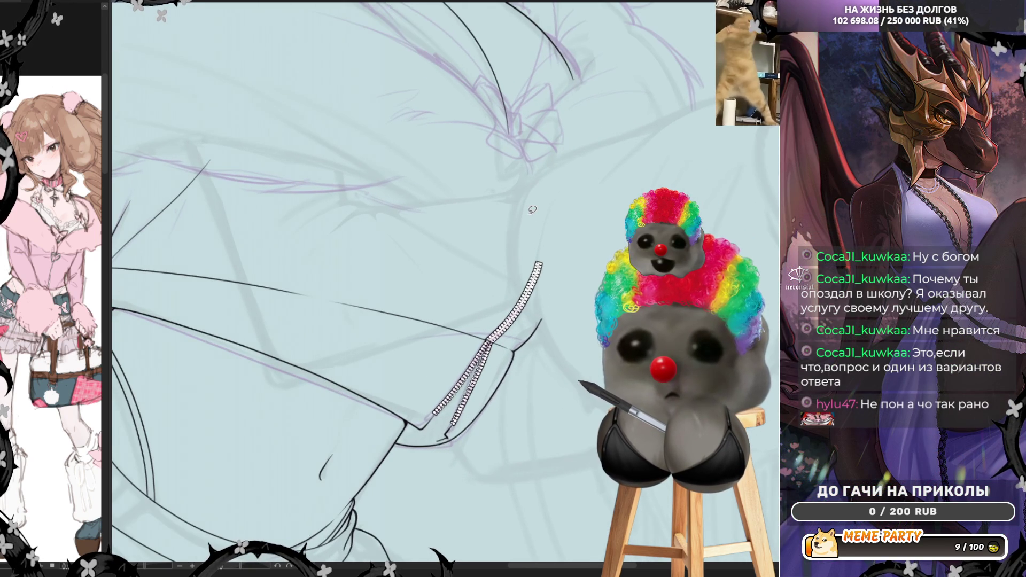
scroll(560, 371, up, 4)
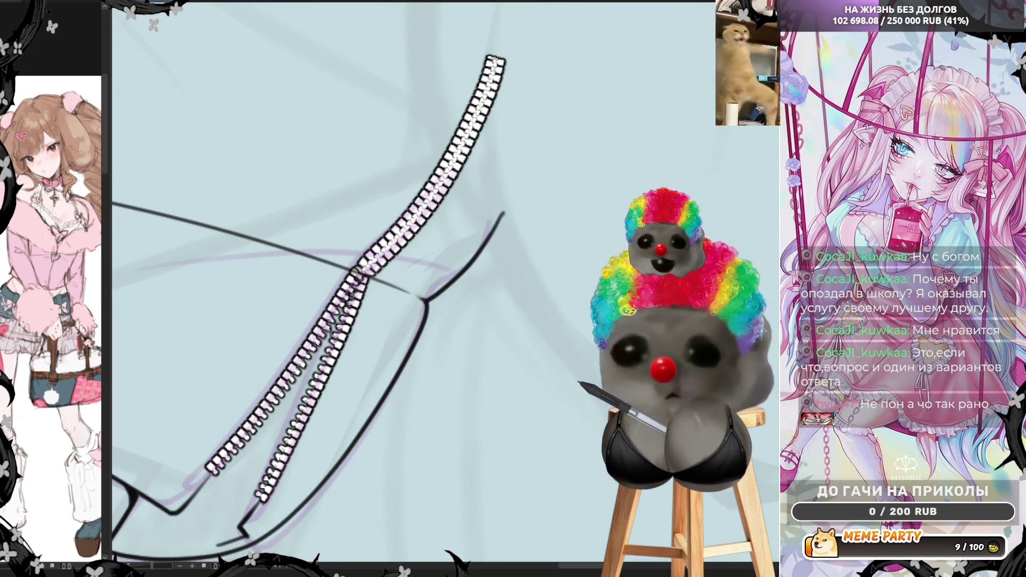
scroll(567, 336, down, 5)
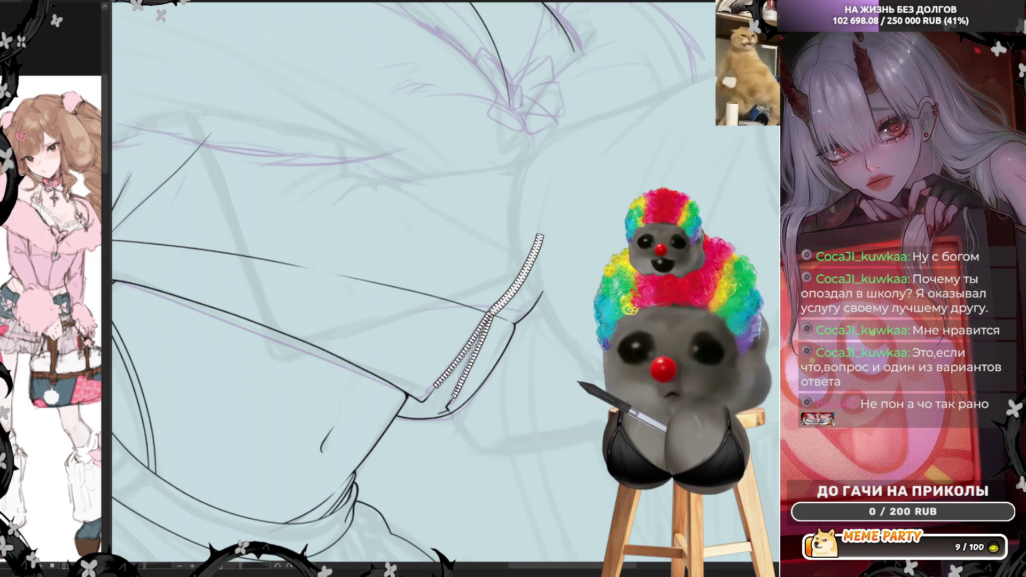
scroll(387, 358, down, 2)
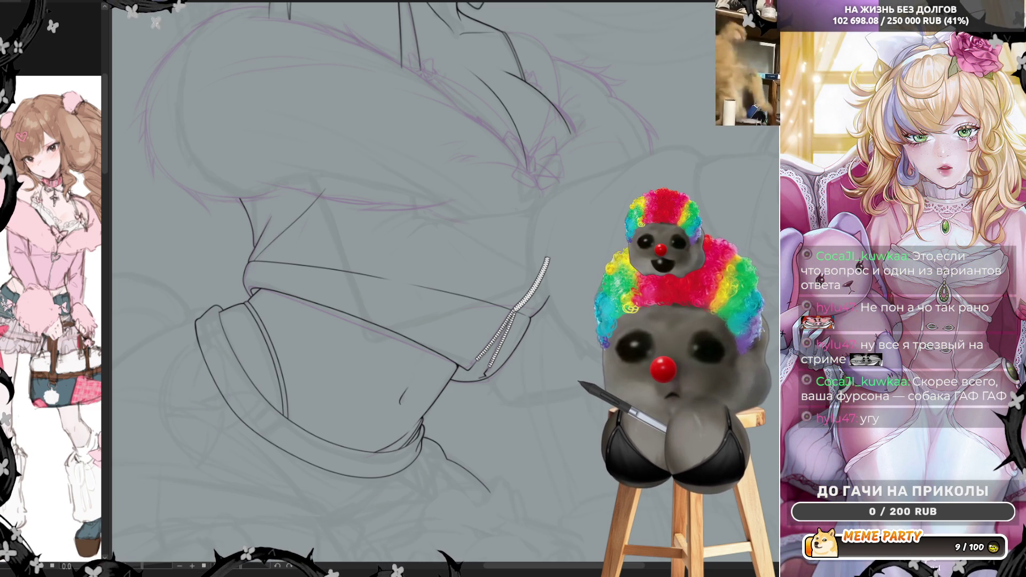
scroll(498, 275, up, 4)
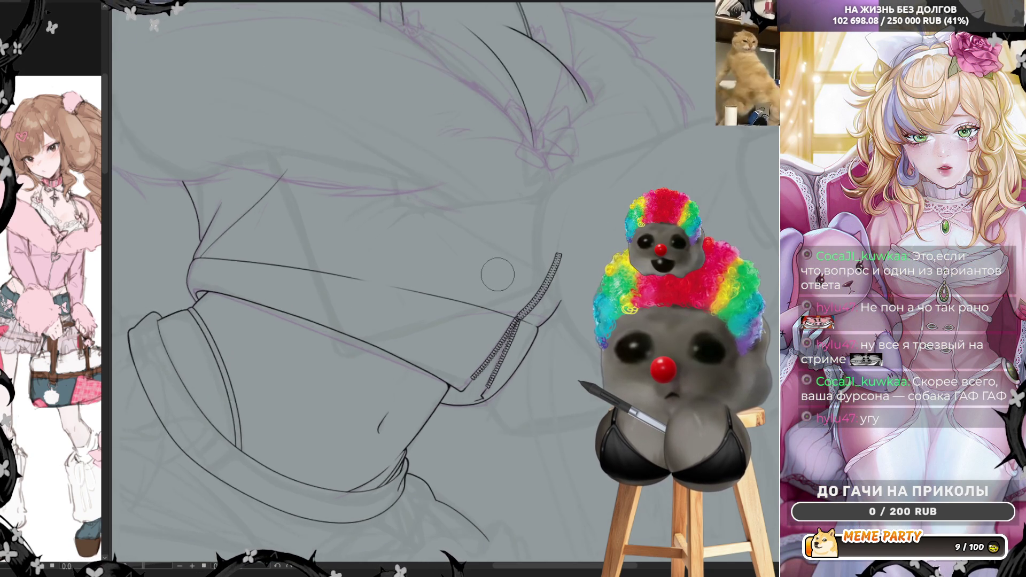
Step: Connect the jacket edge line up to the zipper tip
scroll(489, 272, down, 3)
scroll(492, 392, up, 4)
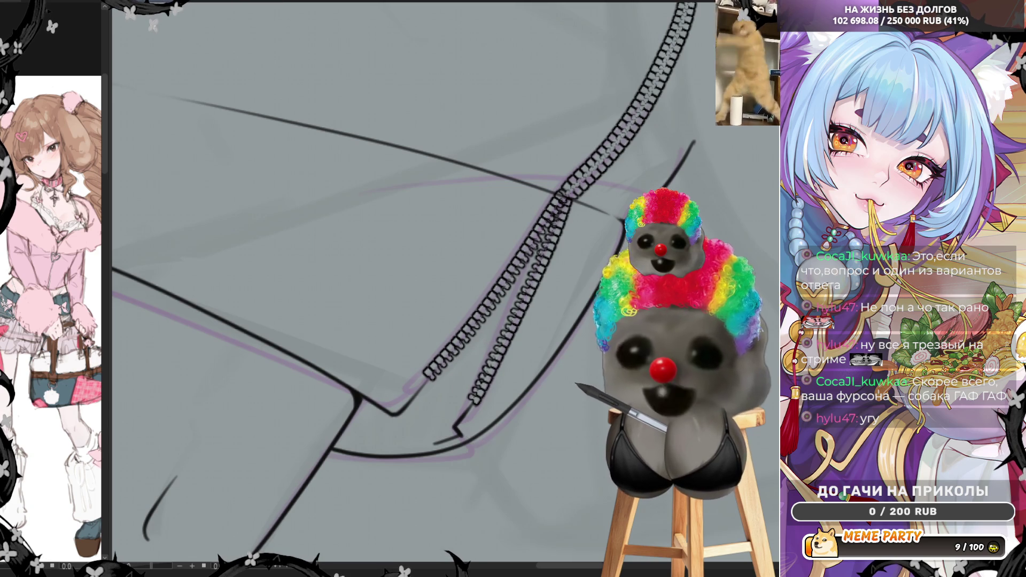
key(ctrl+z)
key(ctrl+y)
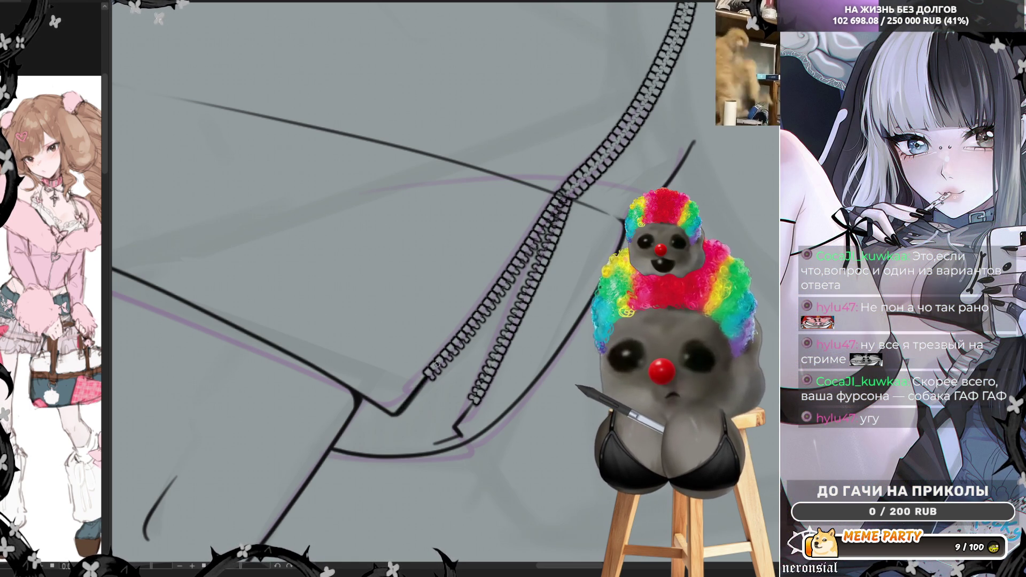
drag(400, 413, 438, 361)
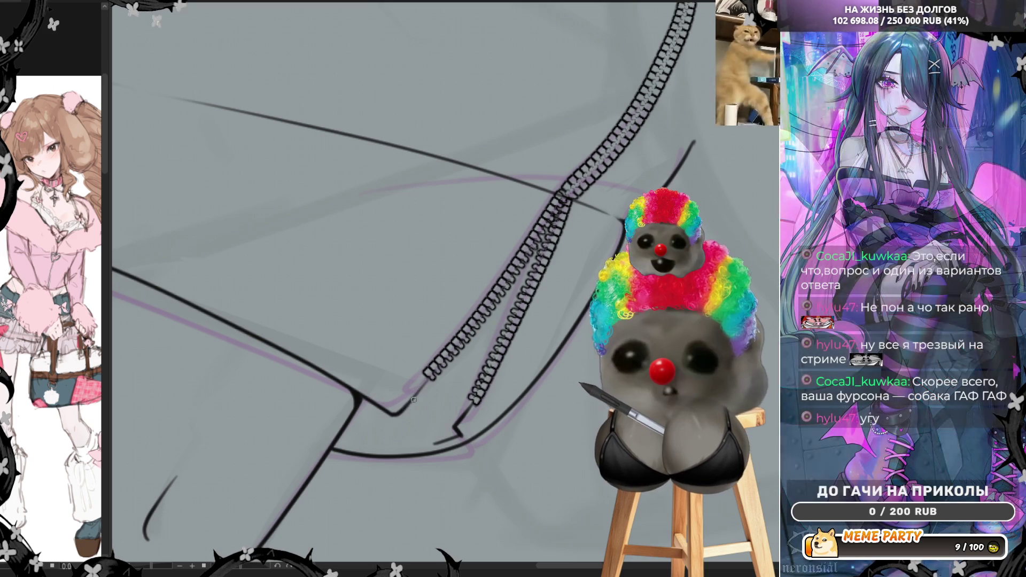
drag(398, 412, 422, 381)
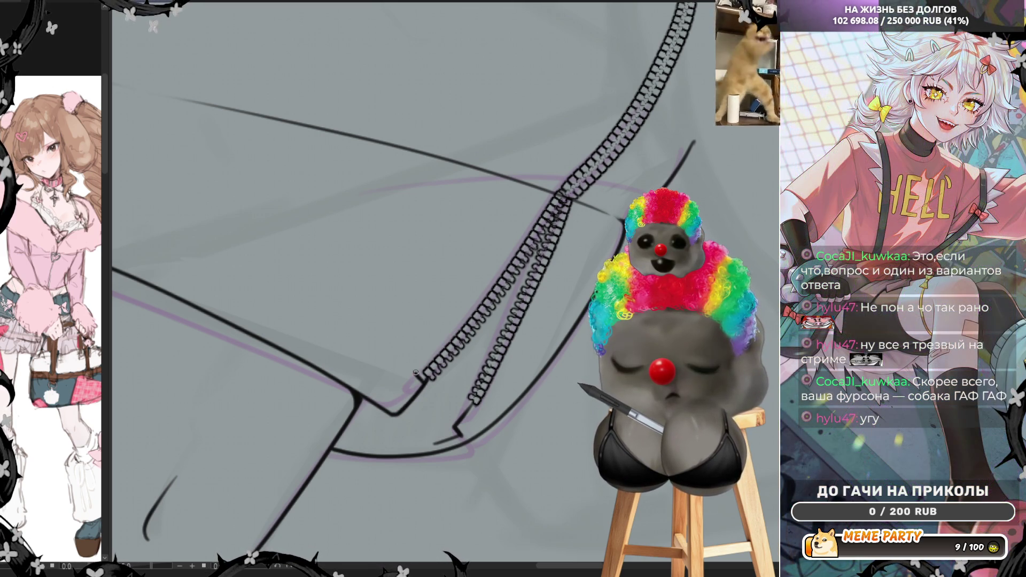
Step: Trace the outline along the zipper's left edge, redrawing until it sits right
drag(423, 375, 529, 221)
key(ctrl+z)
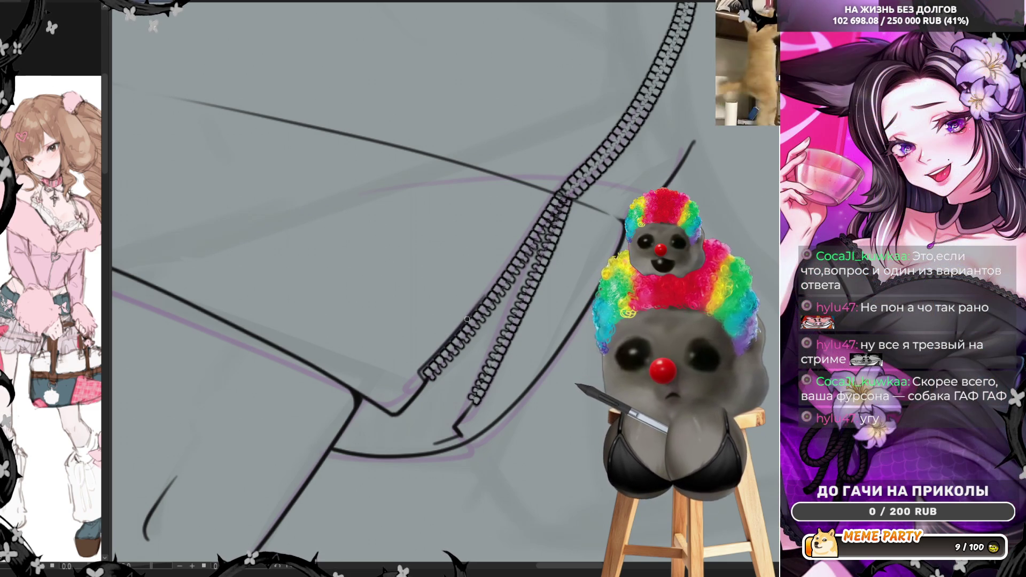
drag(461, 317, 521, 241)
key(ctrl+z)
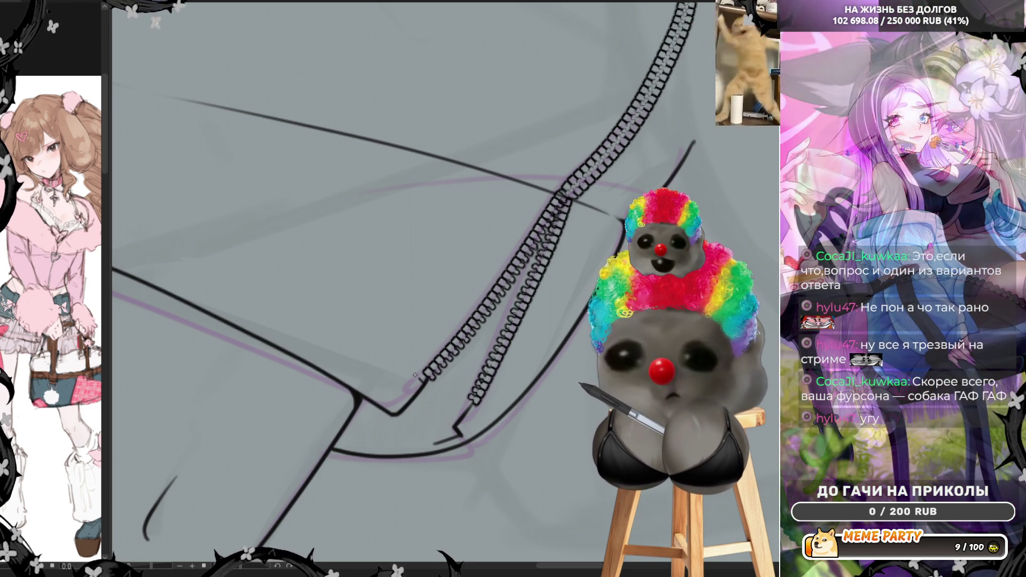
drag(417, 369, 539, 210)
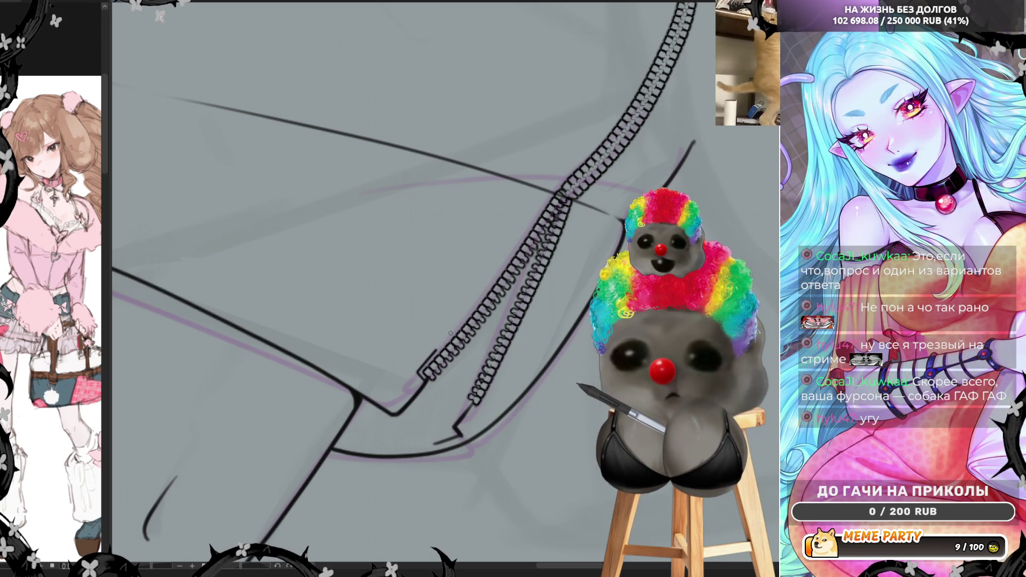
drag(450, 332, 508, 261)
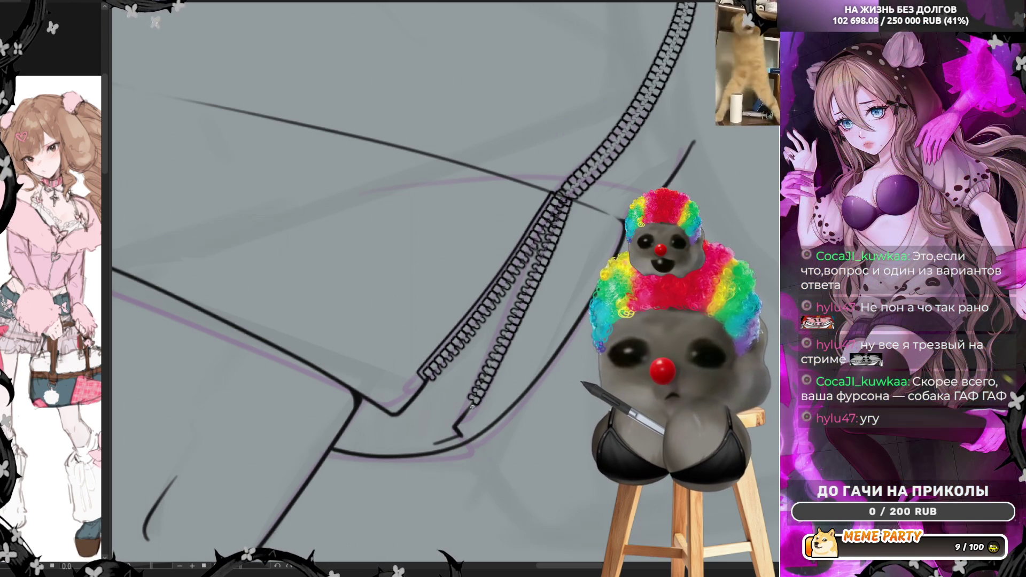
Step: Draw a line up the zipper's right edge after discarding a stray stroke
drag(490, 394, 543, 291)
key(ctrl+z)
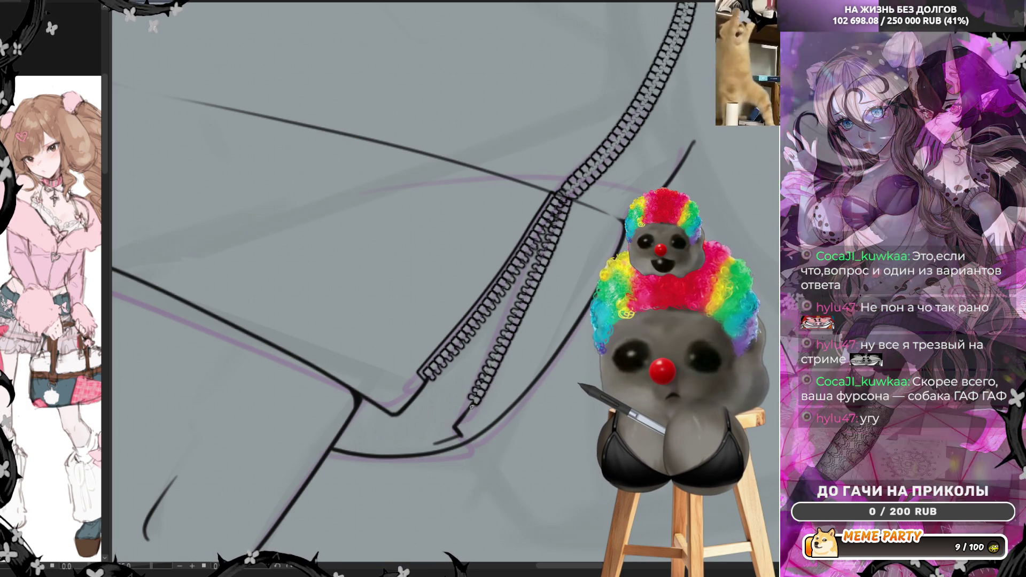
drag(477, 401, 567, 226)
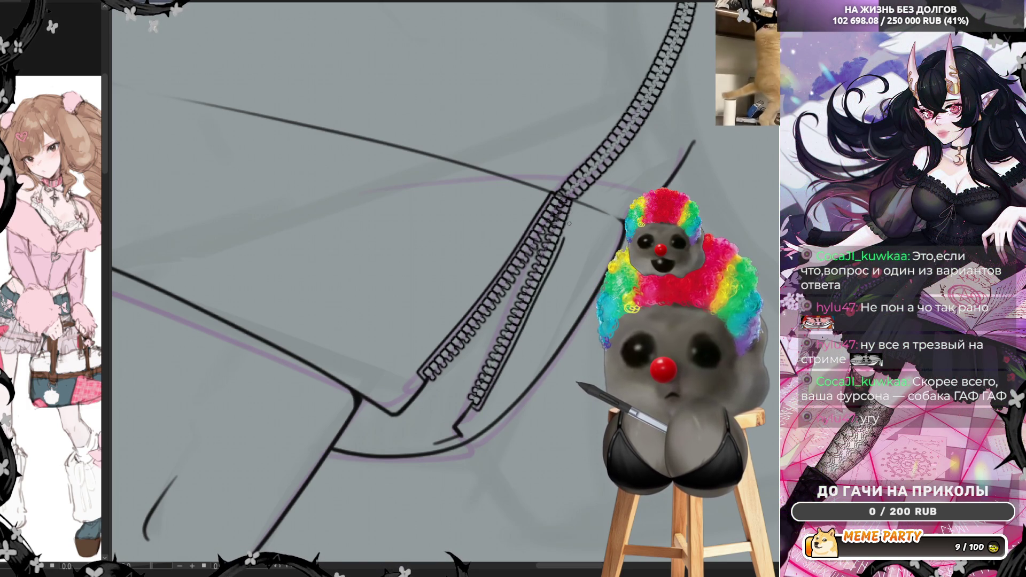
Step: Mirror the canvas and draw a thin line down the zipper's left edge
key(h)
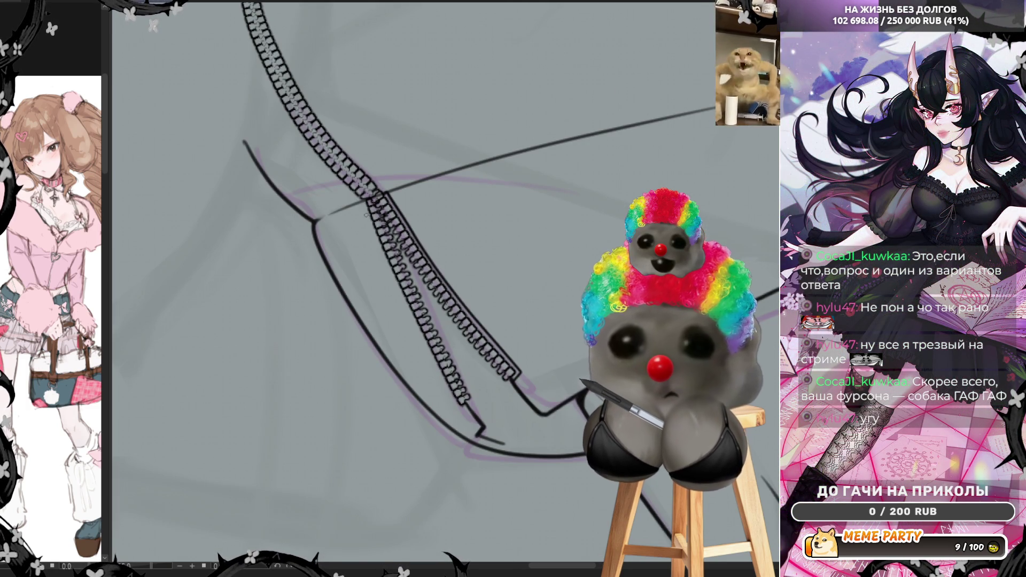
drag(374, 238, 428, 352)
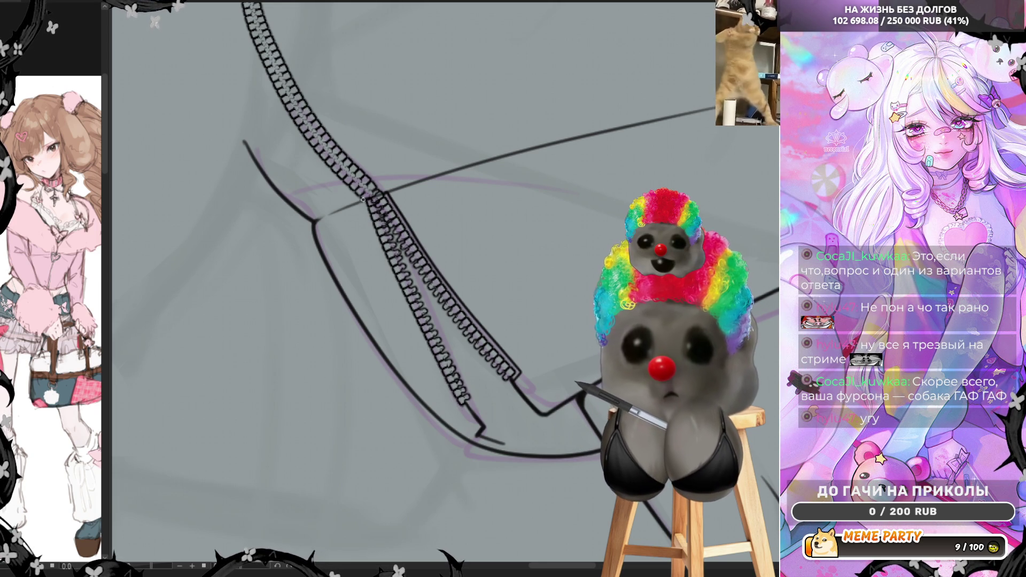
drag(362, 203, 454, 397)
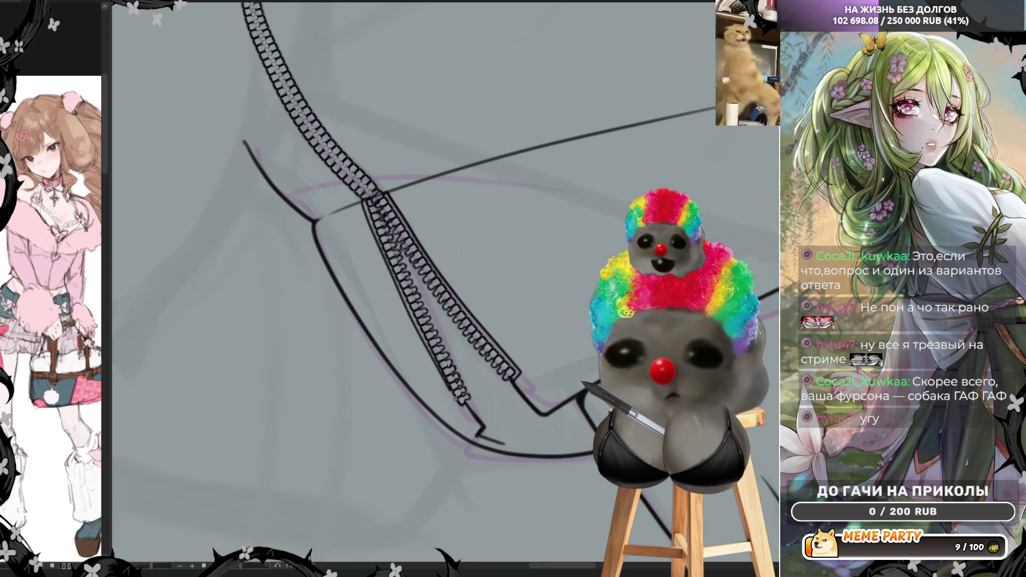
key(ctrl+z)
drag(361, 203, 454, 400)
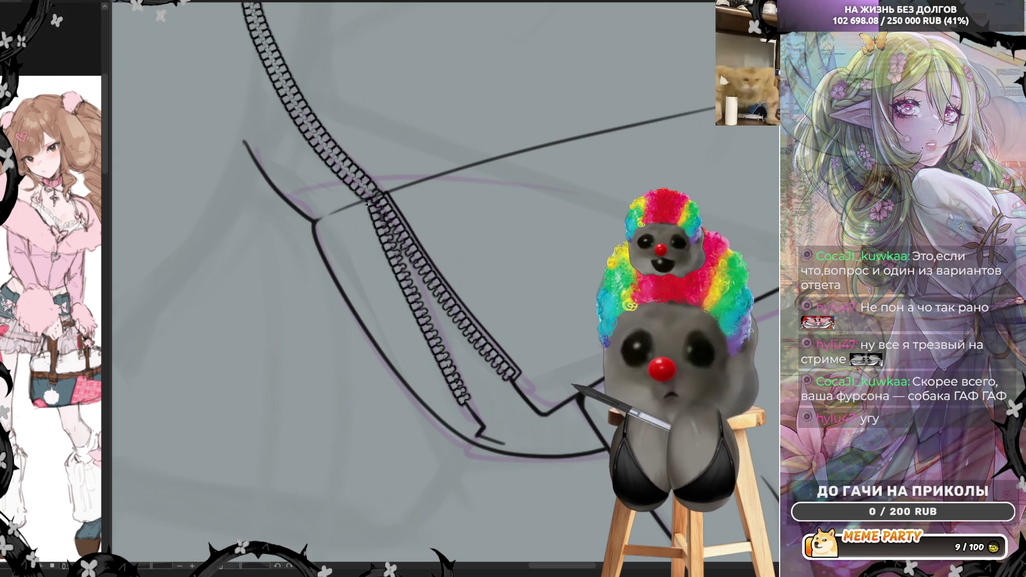
Step: Undo the extra short strokes beside the zipper, then zoom out
drag(385, 257, 420, 334)
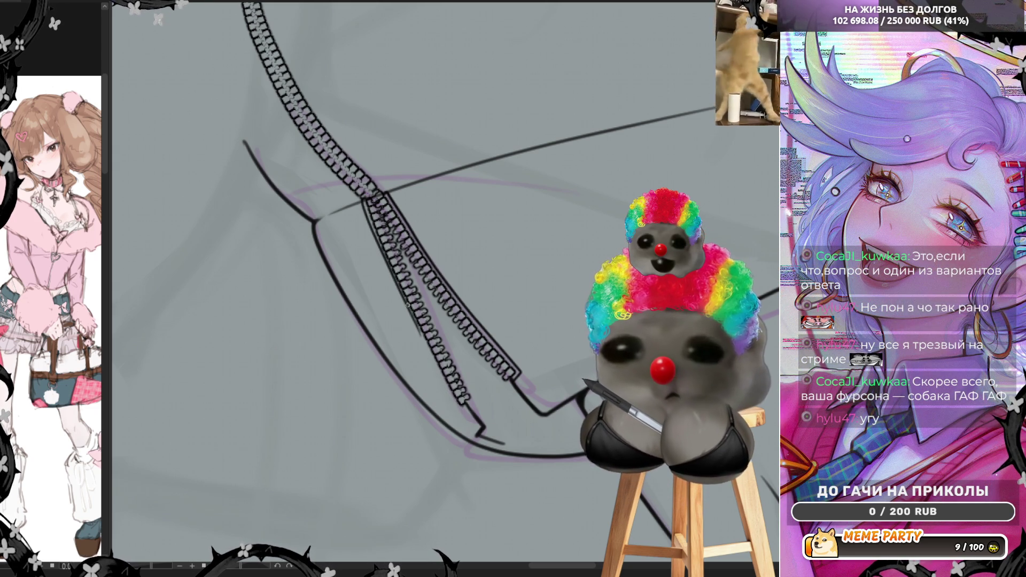
key(ctrl+z)
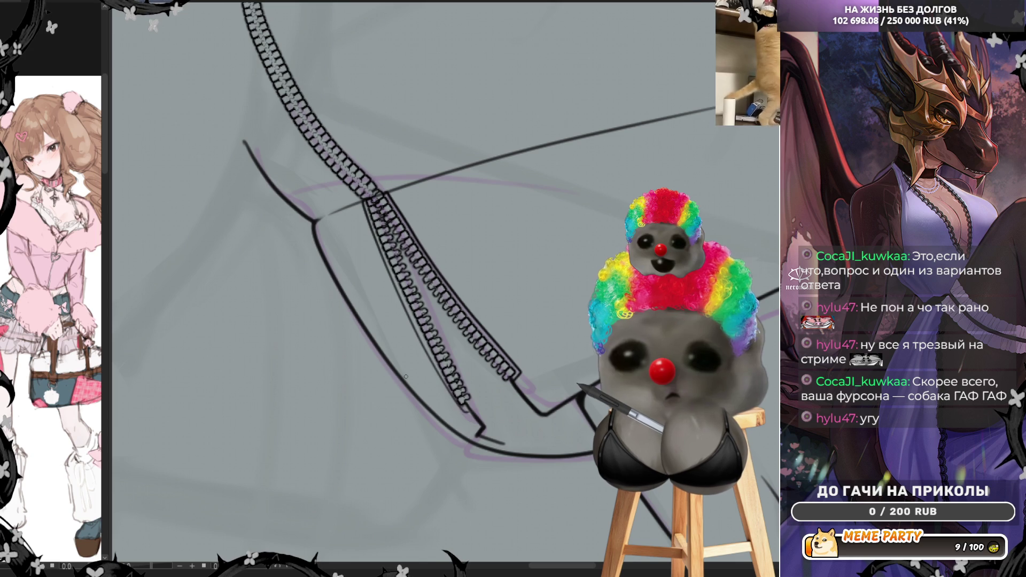
key(ctrl+z)
drag(464, 410, 410, 321)
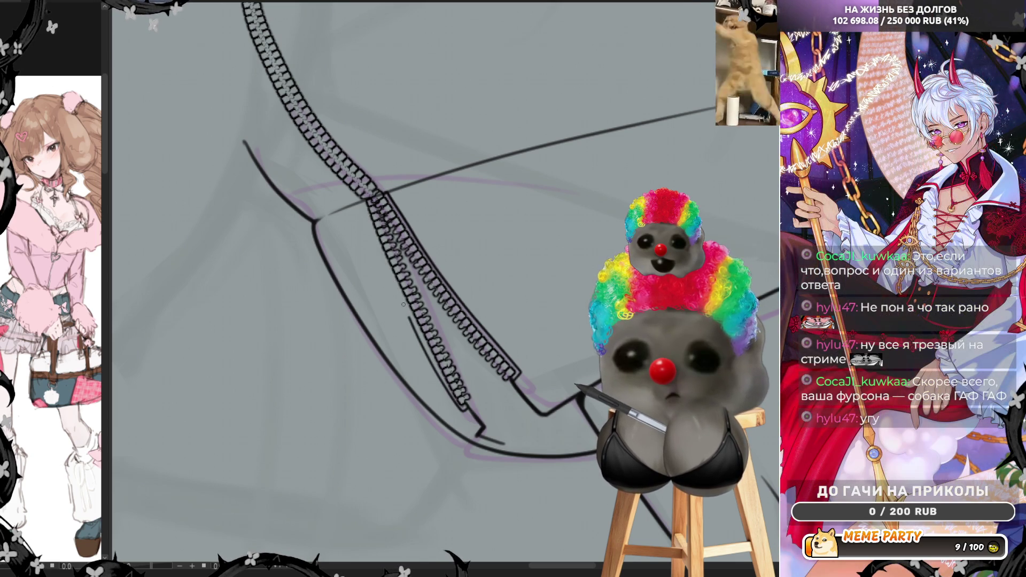
key(ctrl+z)
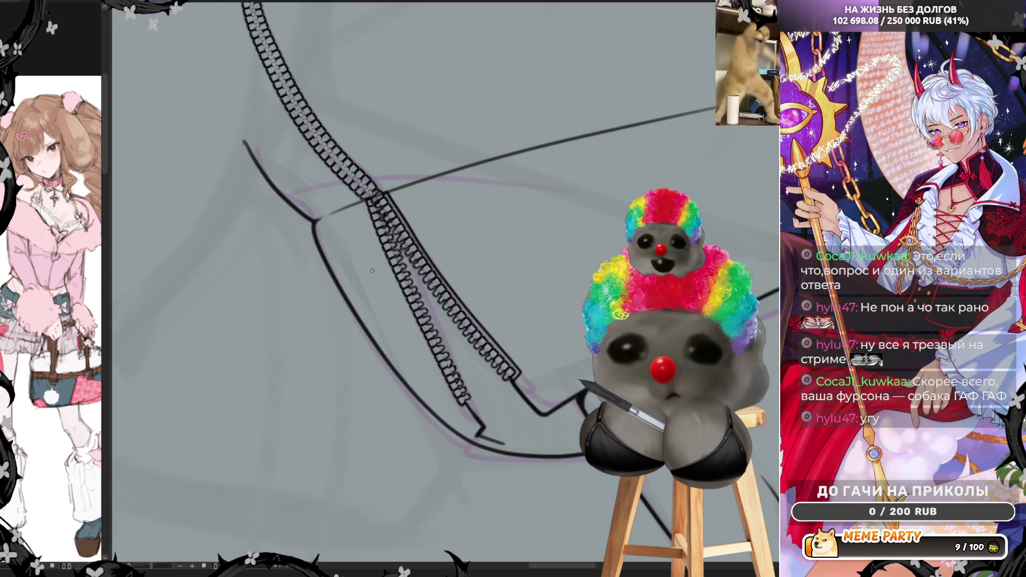
scroll(397, 296, down, 5)
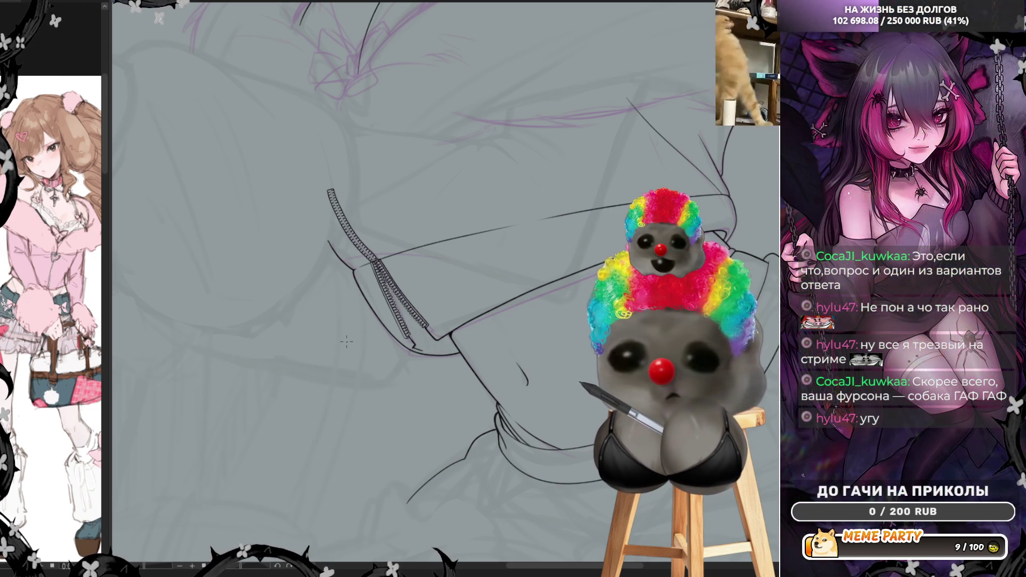
Step: Redraw the thin line down the zipper's left edge, retrying until it fits
scroll(346, 343, up, 5)
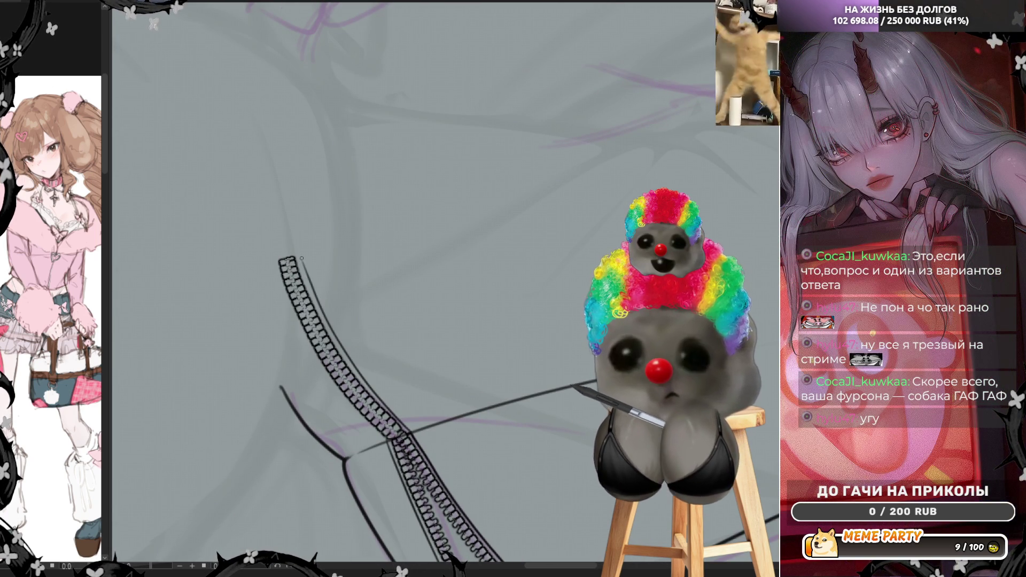
key(ctrl+z)
drag(298, 255, 369, 393)
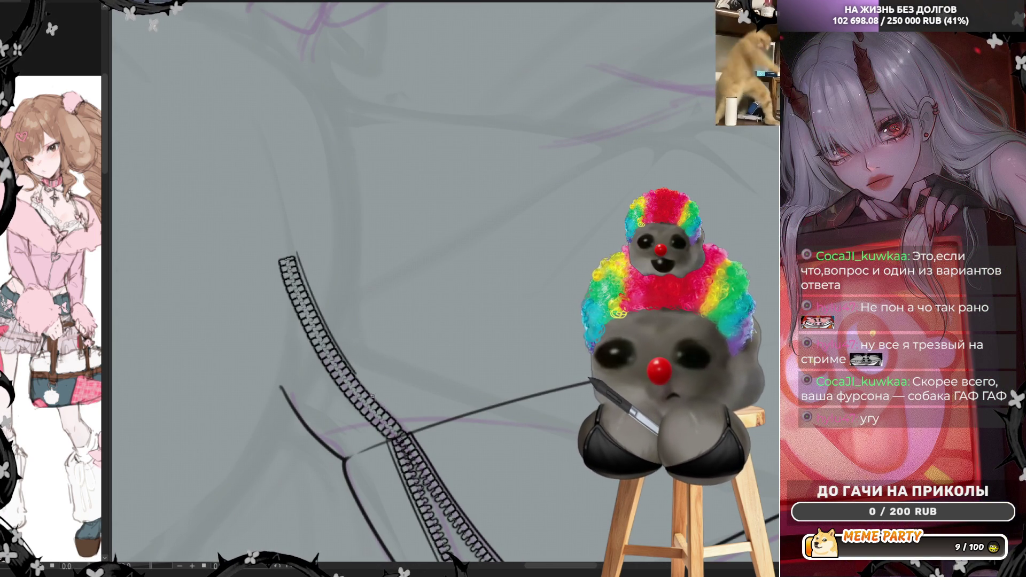
key(ctrl+z)
drag(335, 337, 386, 406)
key(ctrl+z)
drag(296, 251, 409, 431)
key(ctrl+z)
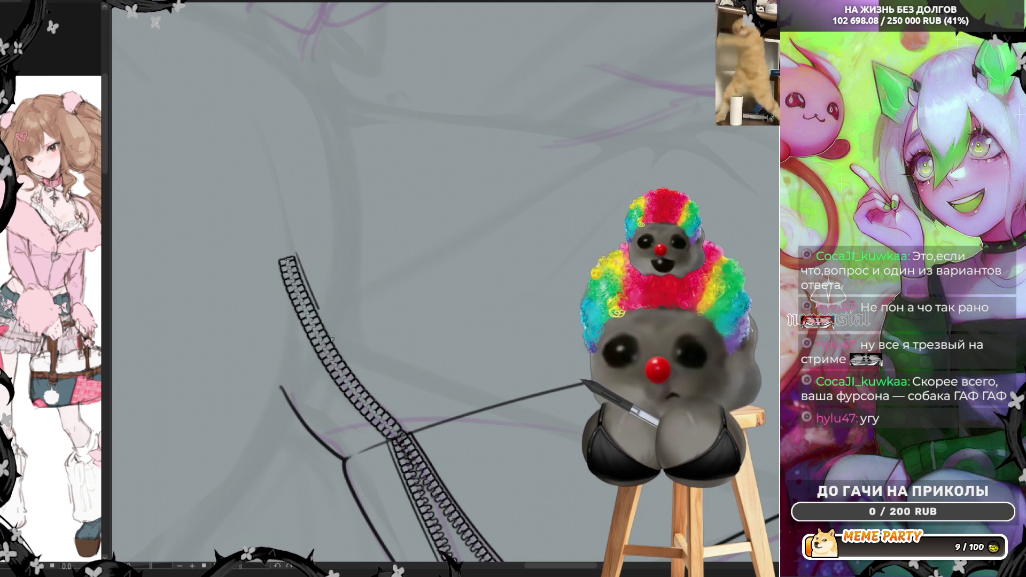
drag(316, 302, 379, 402)
key(ctrl+z)
drag(325, 324, 396, 411)
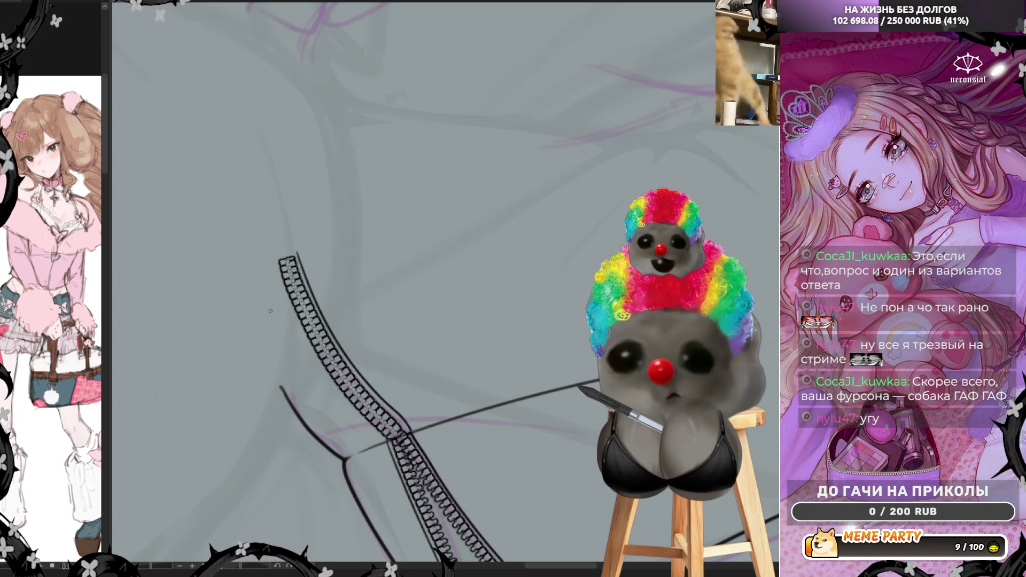
drag(311, 352, 355, 409)
key(ctrl+z)
mouse_move(278, 269)
mouse_down()
mouse_move(306, 341)
mouse_move(378, 435)
mouse_up()
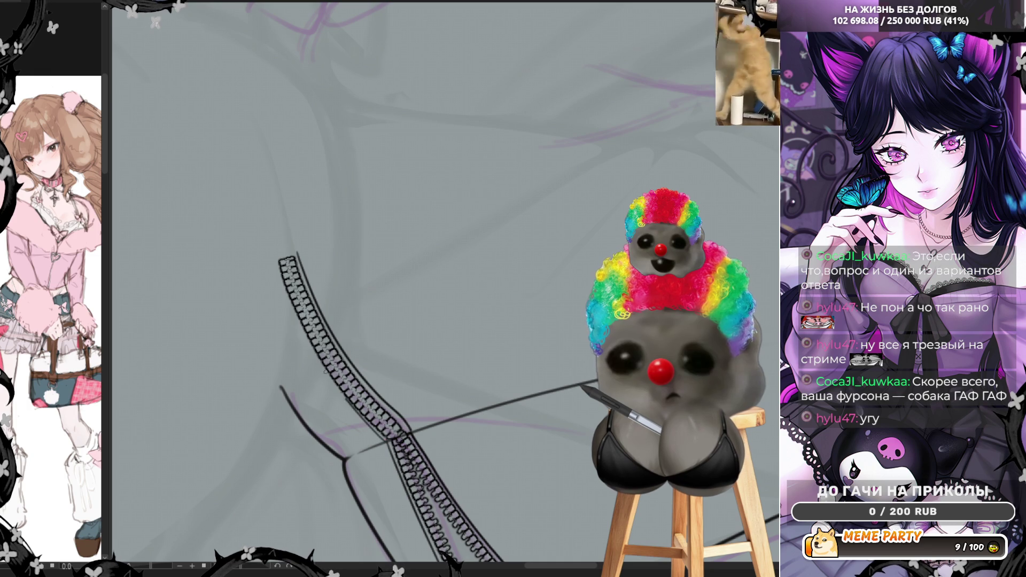
drag(329, 378, 289, 305)
key(ctrl+z)
mouse_move(277, 269)
mouse_down()
mouse_move(321, 371)
mouse_move(381, 440)
mouse_up()
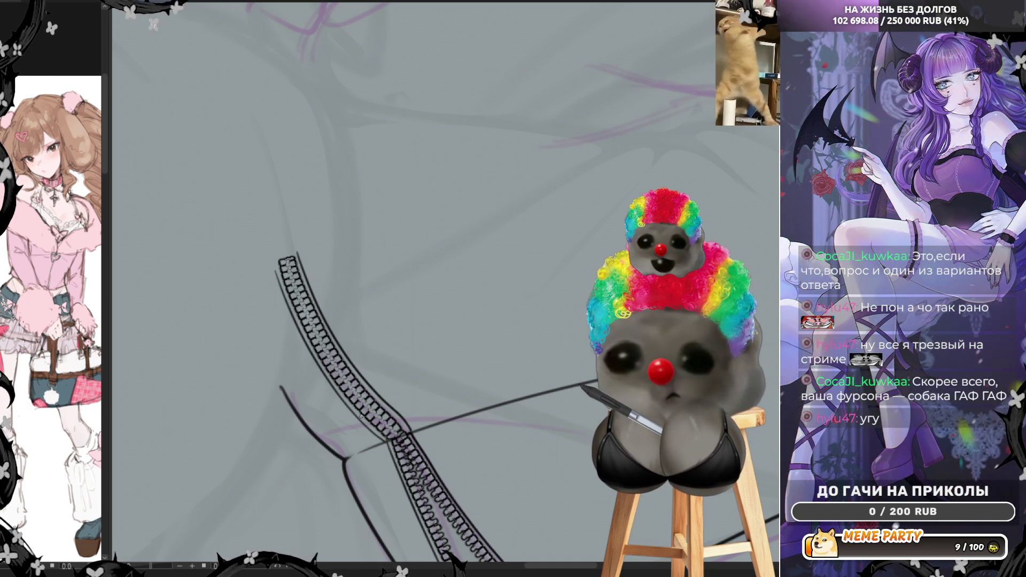
scroll(361, 416, down, 5)
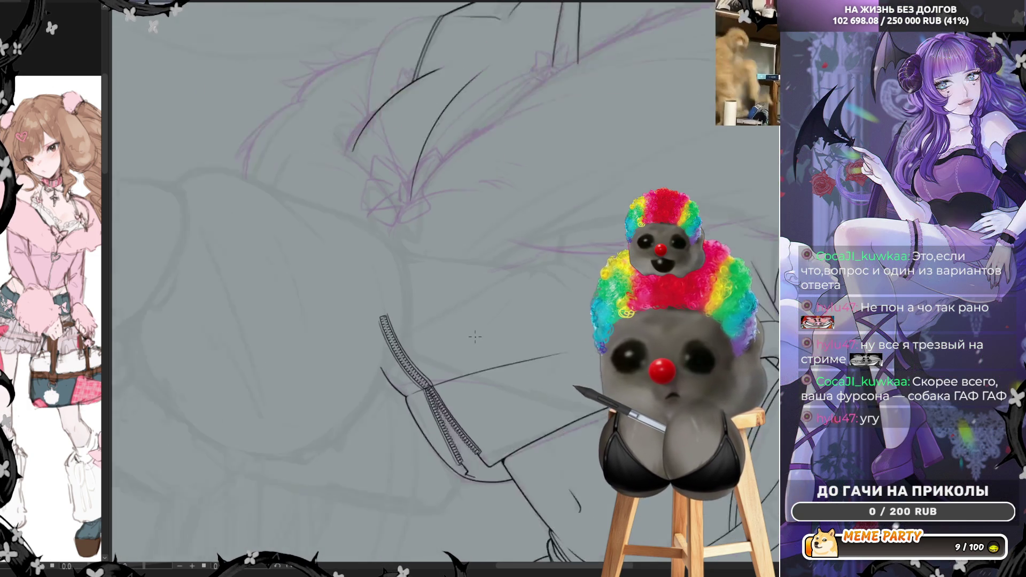
scroll(481, 318, up, 5)
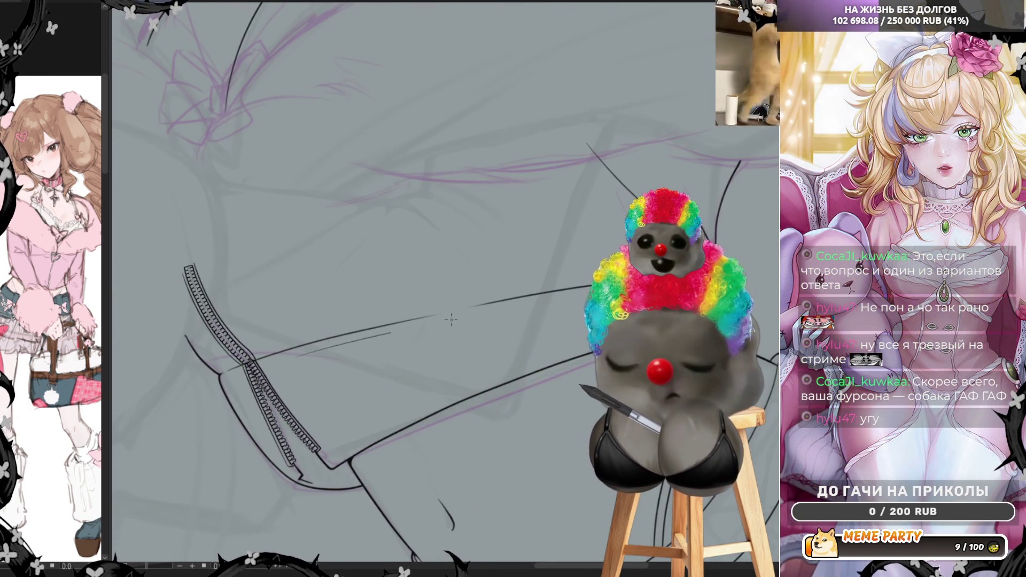
Step: Draw a long thin line from the zipper rightward across the jacket
drag(451, 320, 539, 302)
key(ctrl+z)
drag(286, 353, 572, 322)
key(ctrl+z)
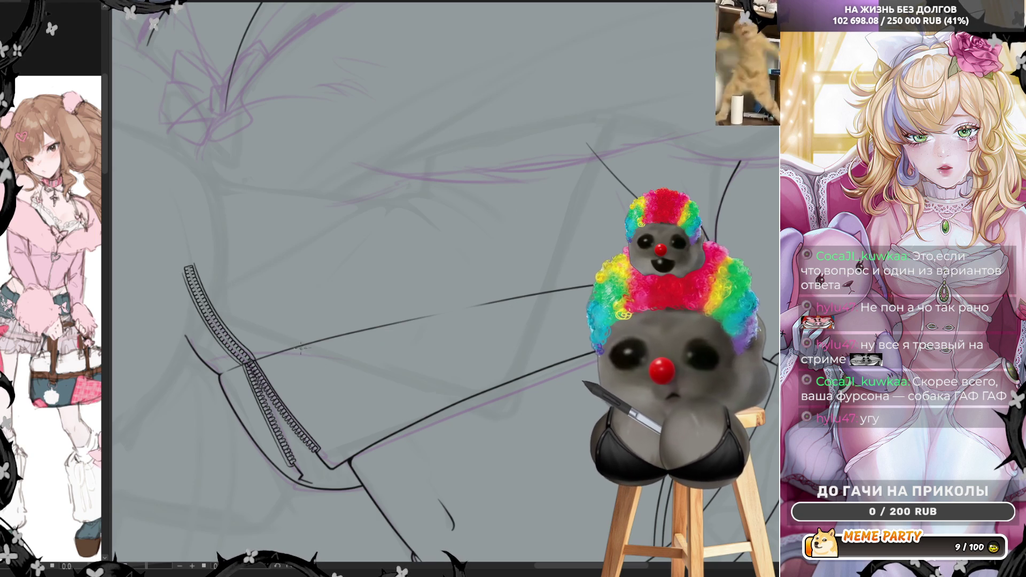
drag(278, 351, 538, 315)
key(ctrl+z)
drag(286, 353, 539, 316)
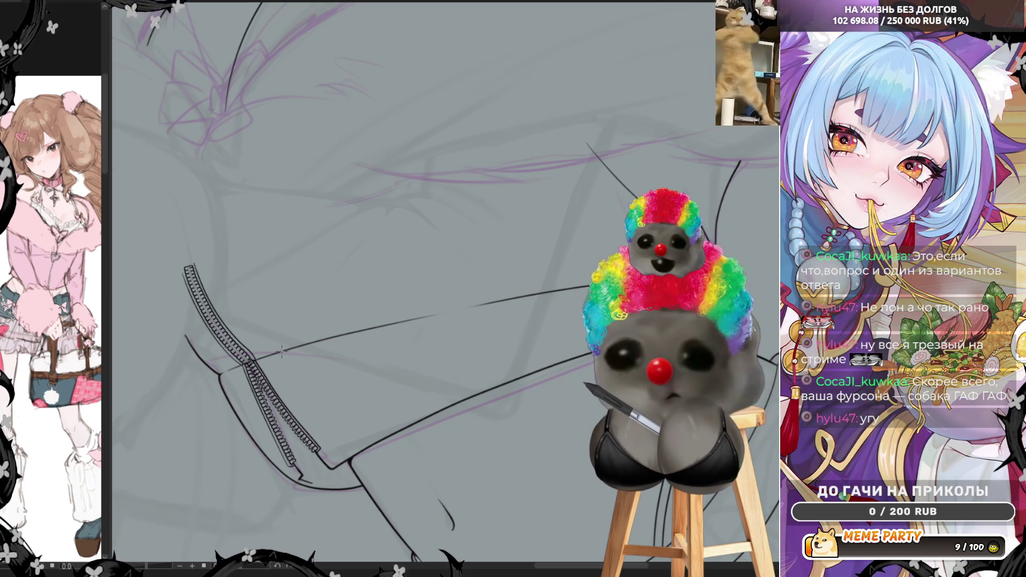
scroll(570, 303, down, 4)
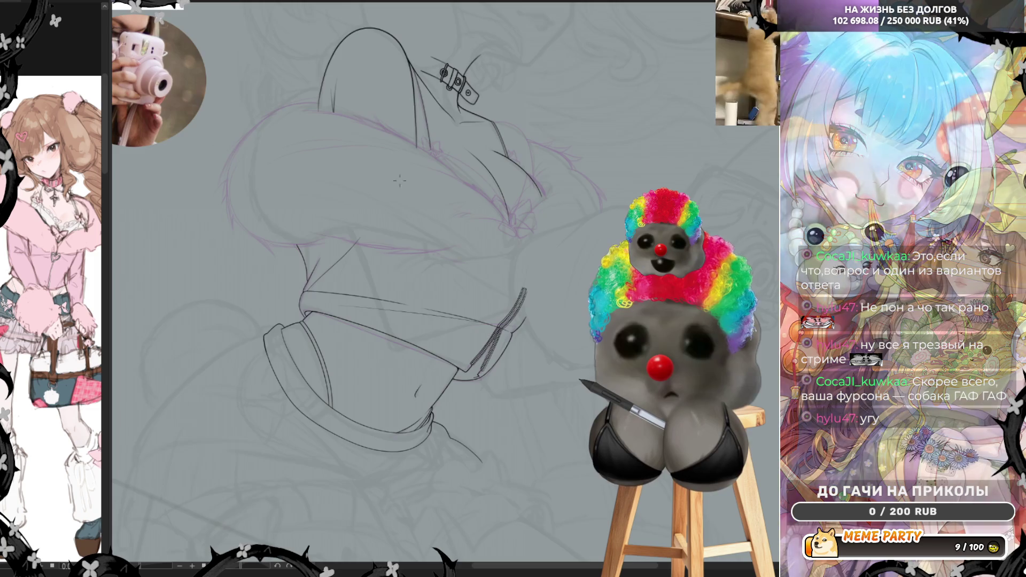
Step: Erase the lower part of the right curve, trying and undoing a new upward curve
scroll(443, 288, up, 4)
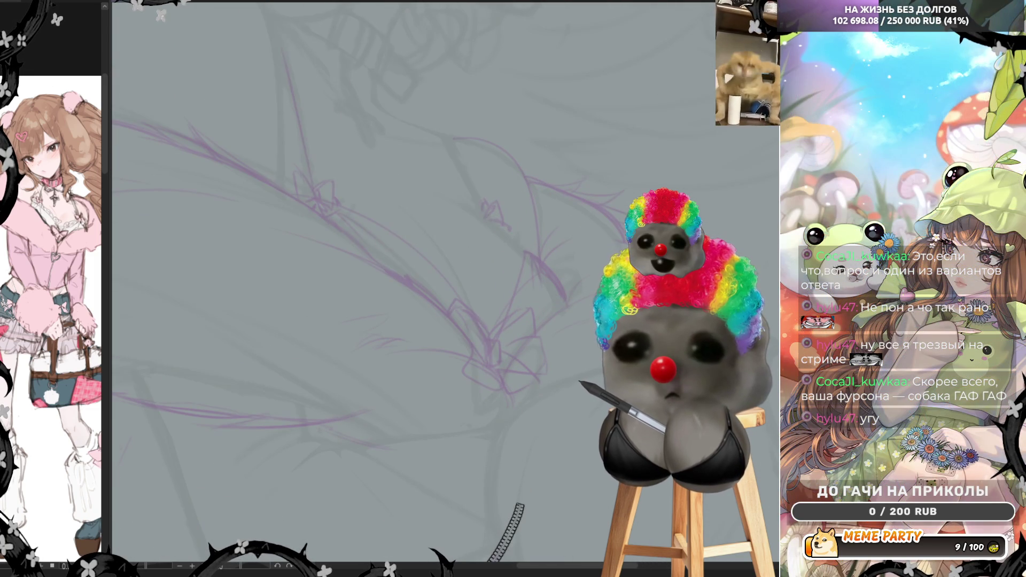
scroll(496, 307, up, 3)
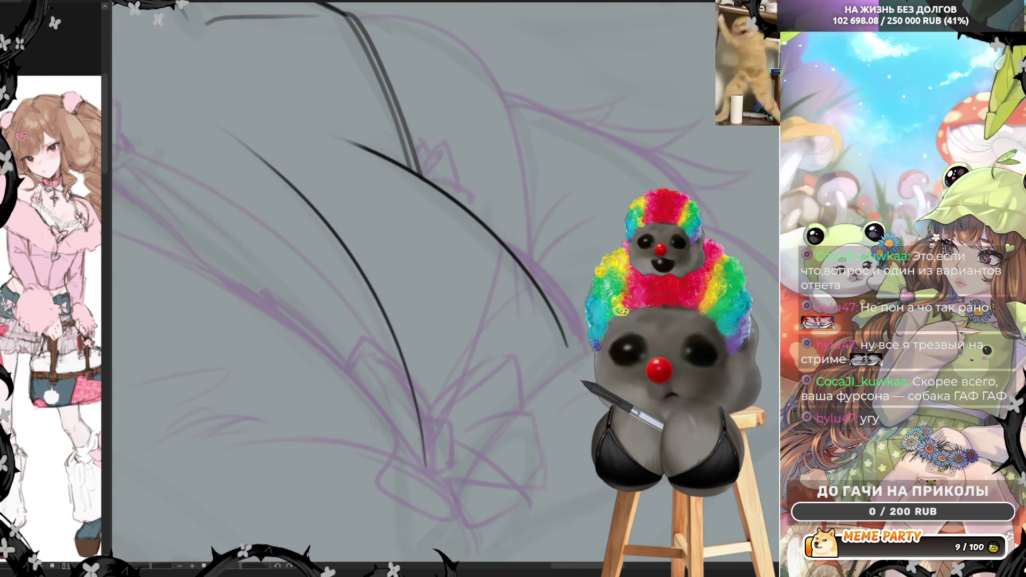
drag(504, 242, 526, 371)
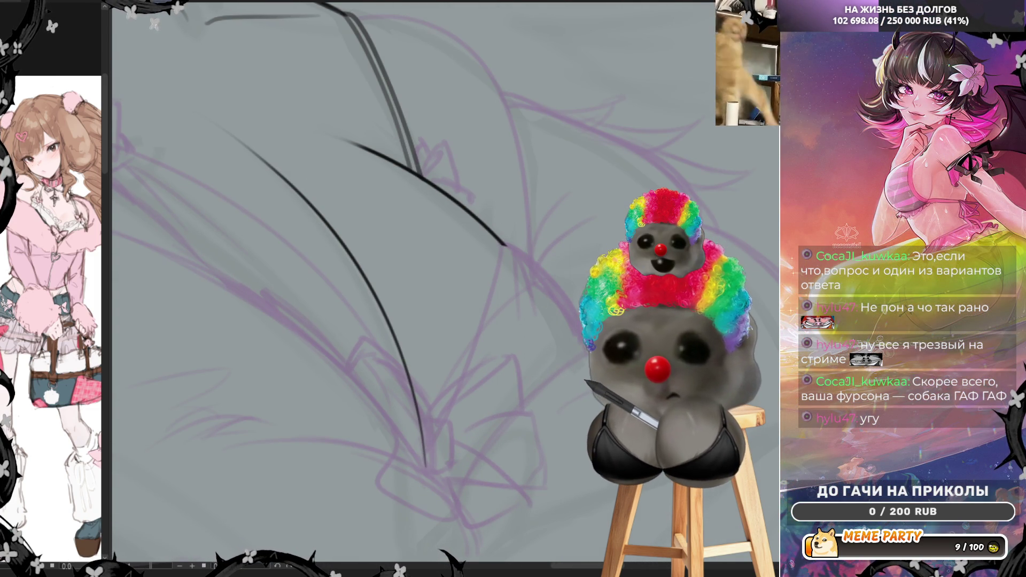
mouse_move(426, 453)
mouse_down()
mouse_move(457, 396)
mouse_move(504, 252)
mouse_move(425, 462)
mouse_move(505, 252)
mouse_up()
key(ctrl+z)
key(ctrl+z)
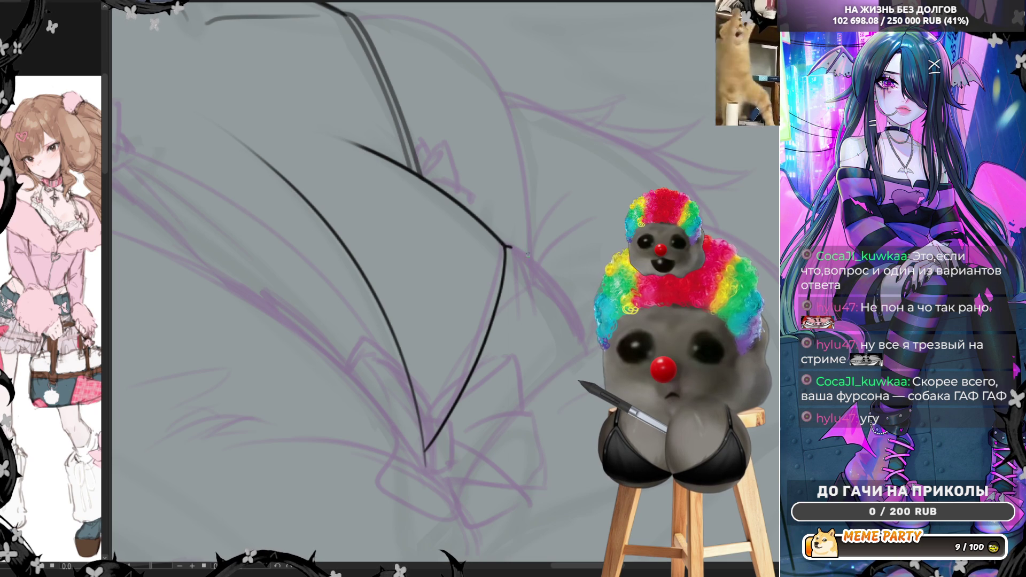
Step: Add a short fold line curving down-right from the curve's top
drag(504, 244, 564, 297)
key(ctrl+z)
drag(505, 246, 553, 279)
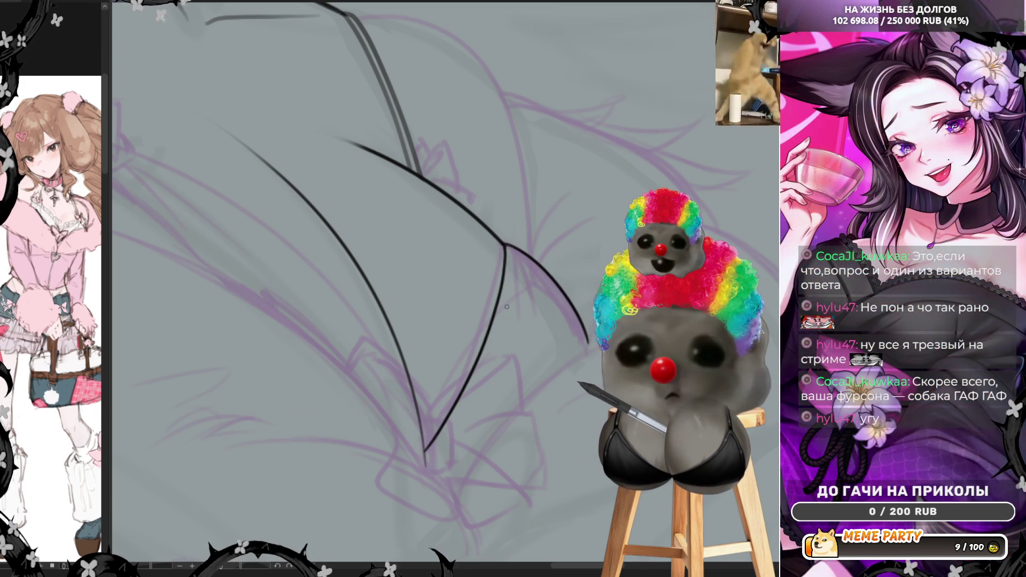
scroll(505, 305, down, 3)
scroll(628, 143, up, 3)
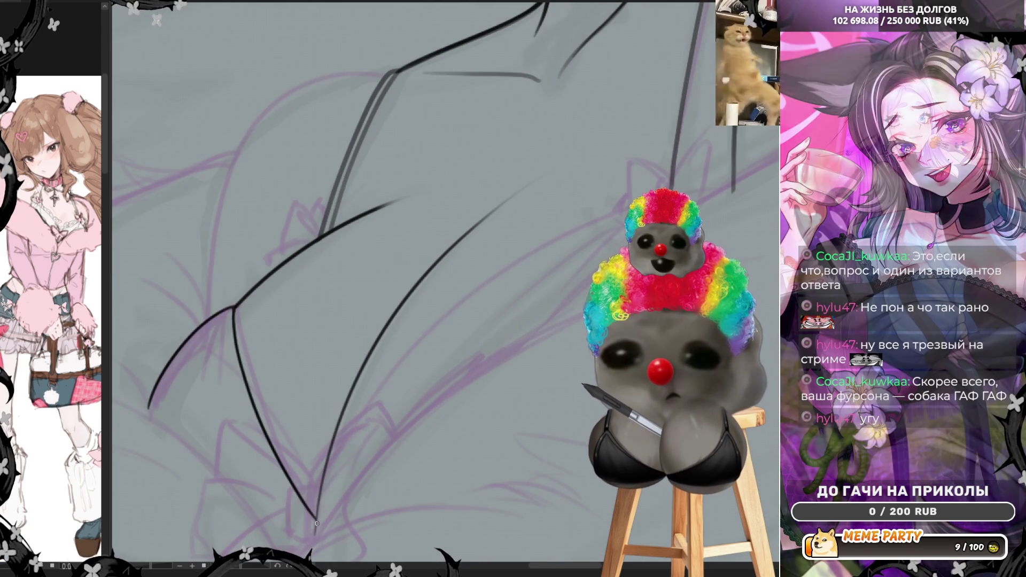
Step: Draw the long curved fold line sweeping up from the lower jacket, then zoom out
mouse_move(316, 512)
mouse_down()
mouse_move(338, 417)
mouse_move(509, 251)
mouse_up()
key(ctrl+z)
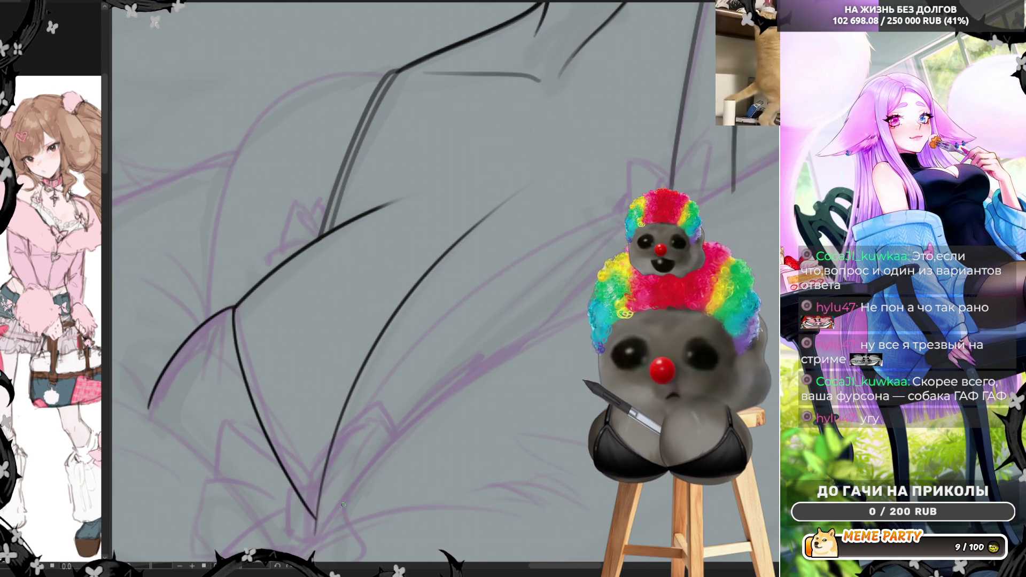
mouse_move(316, 531)
mouse_down()
mouse_move(335, 446)
mouse_move(529, 260)
mouse_up()
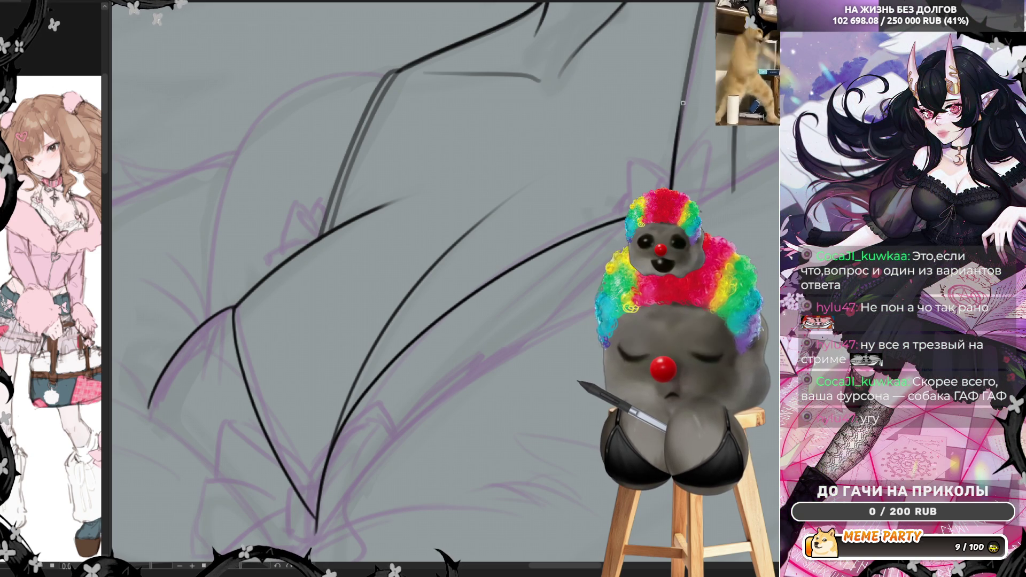
key(ctrl+minus)
scroll(690, 70, up, 3)
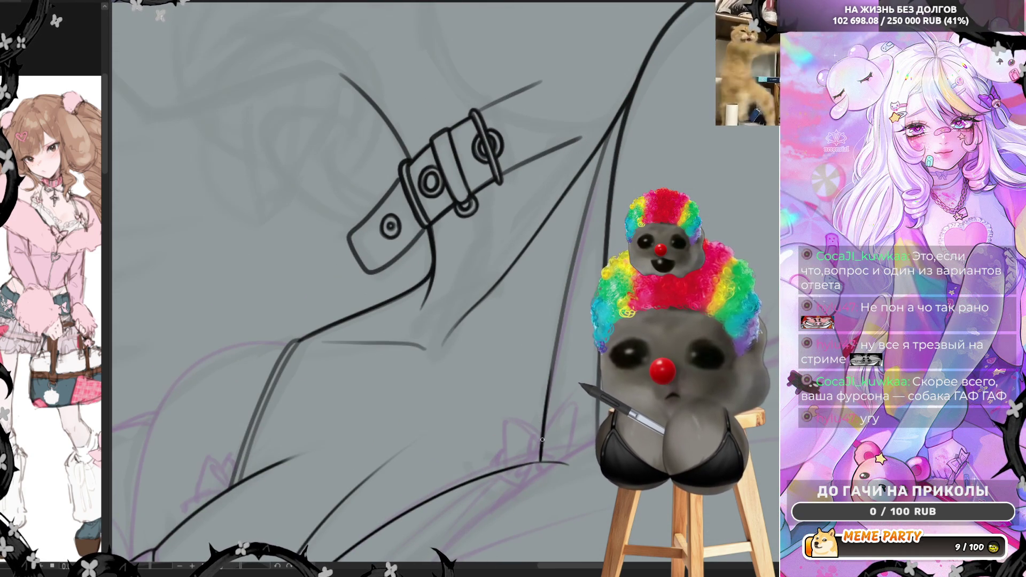
Step: Draw and extend a dark line up the jacket edge to the strap, then mirror the view
drag(545, 429, 567, 278)
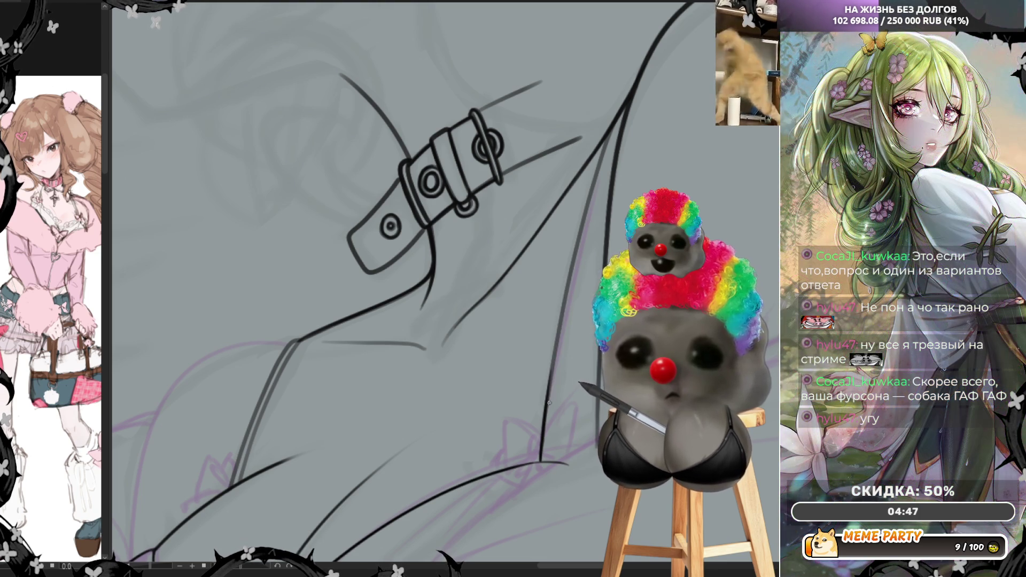
drag(546, 409, 566, 286)
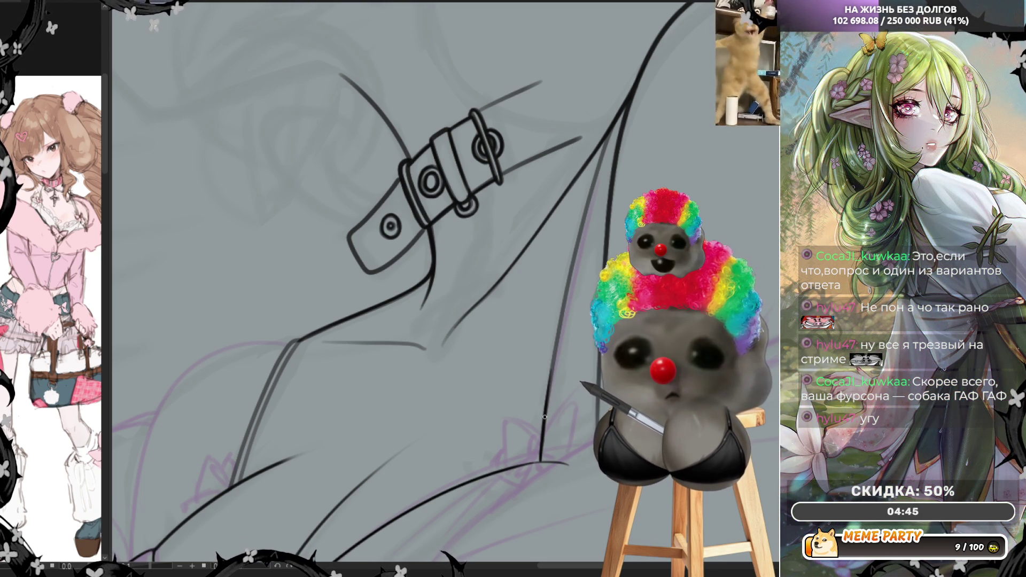
drag(555, 337, 580, 214)
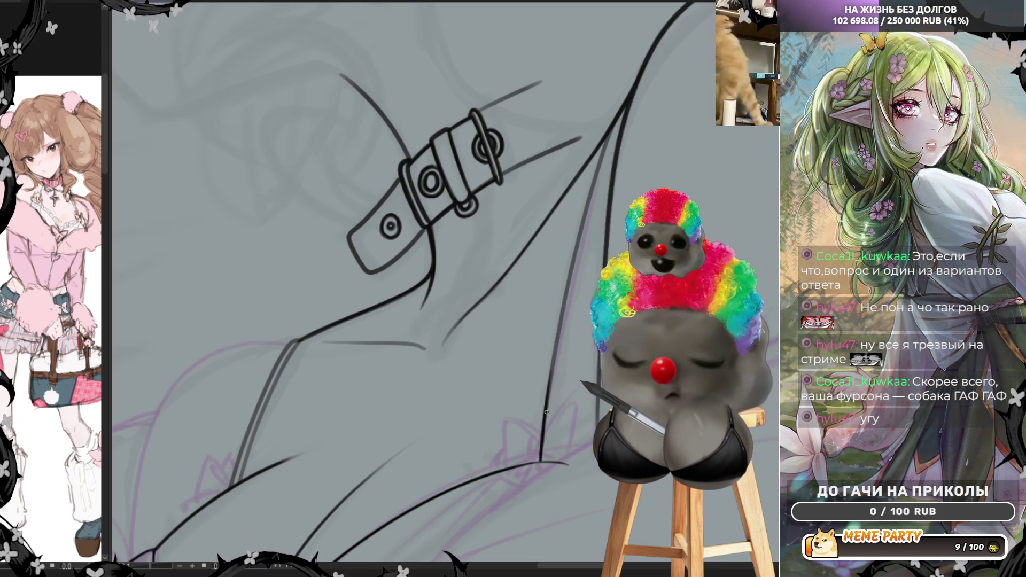
drag(558, 319, 572, 268)
drag(575, 228, 577, 176)
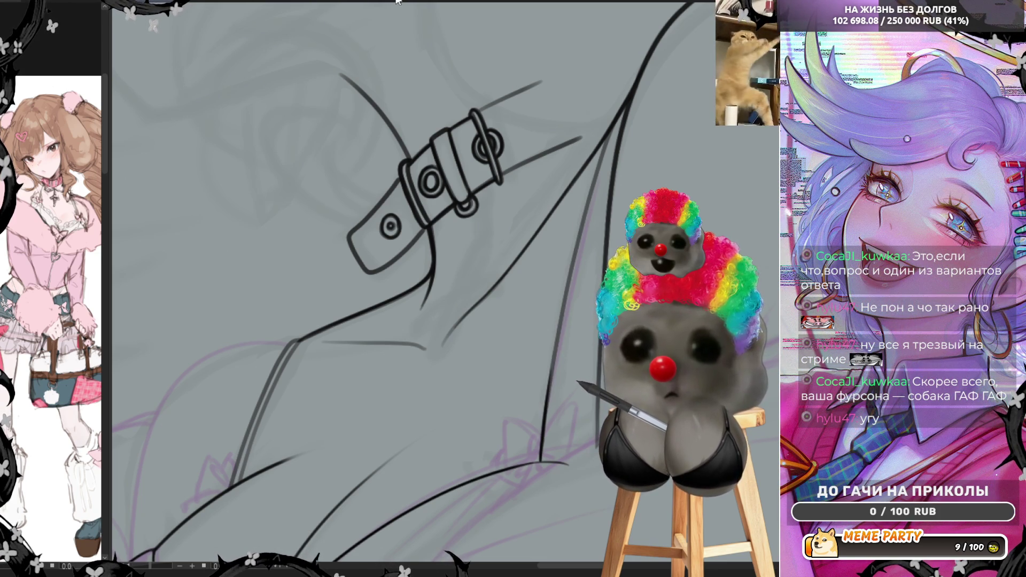
key(h)
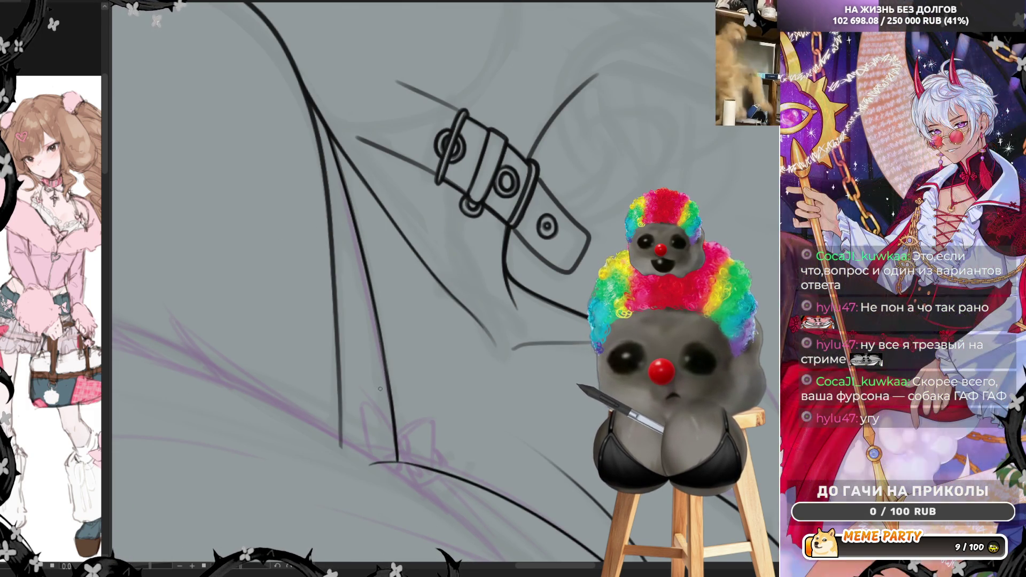
Step: Draw a second fold line parallel to the long fold
drag(315, 109, 374, 345)
key(ctrl+z)
drag(310, 102, 393, 446)
key(ctrl+z)
mouse_move(309, 99)
mouse_down()
mouse_move(349, 235)
mouse_move(386, 459)
mouse_up()
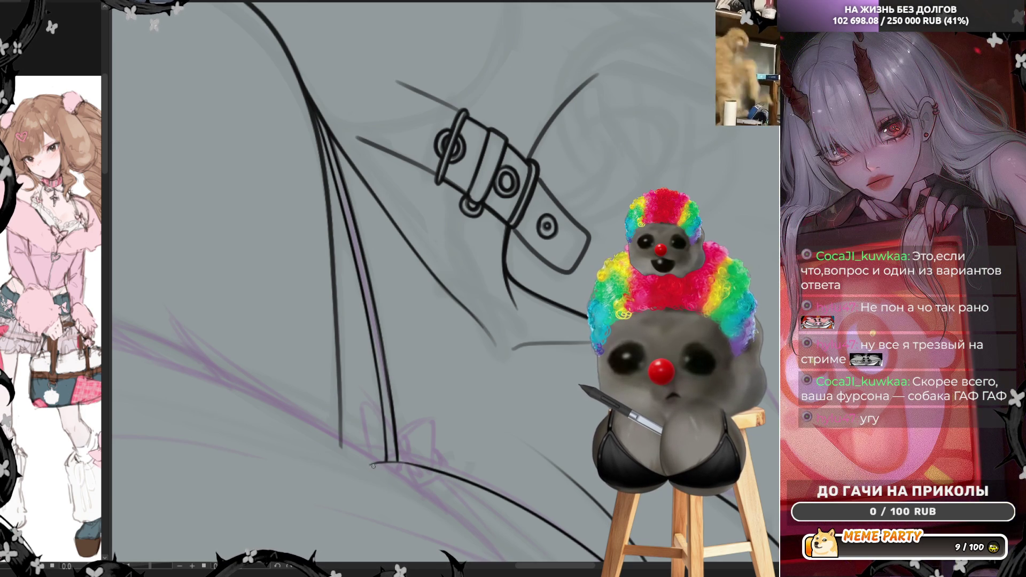
Step: Erase part of the bottom hem line and redraw it extending further left
drag(409, 467, 368, 465)
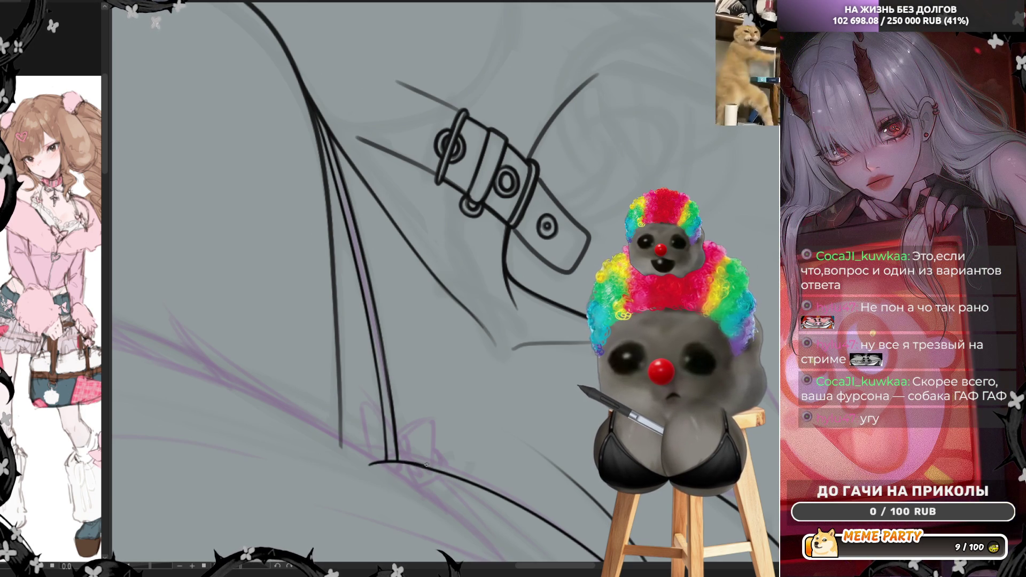
drag(404, 465, 368, 467)
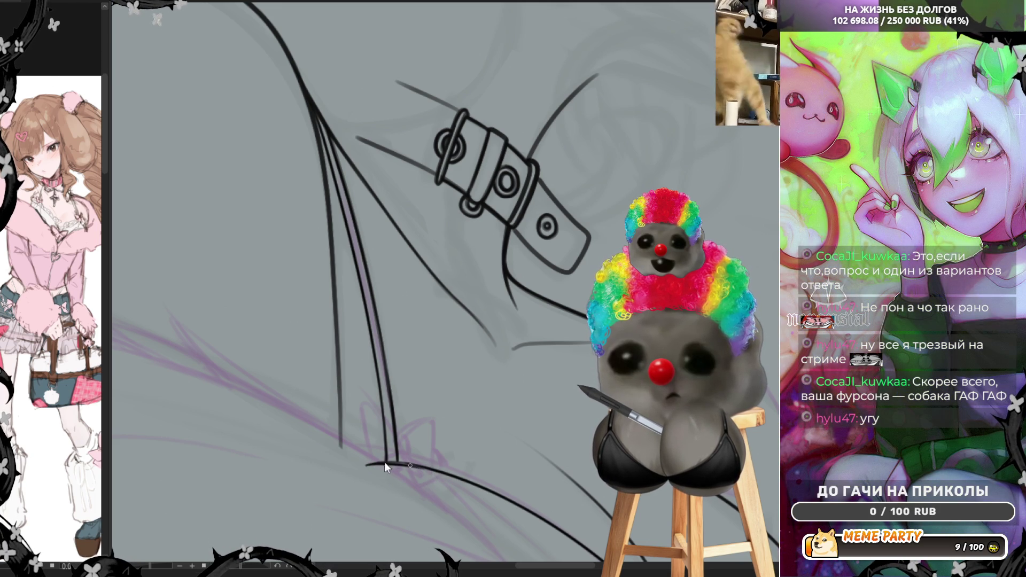
drag(359, 465, 401, 461)
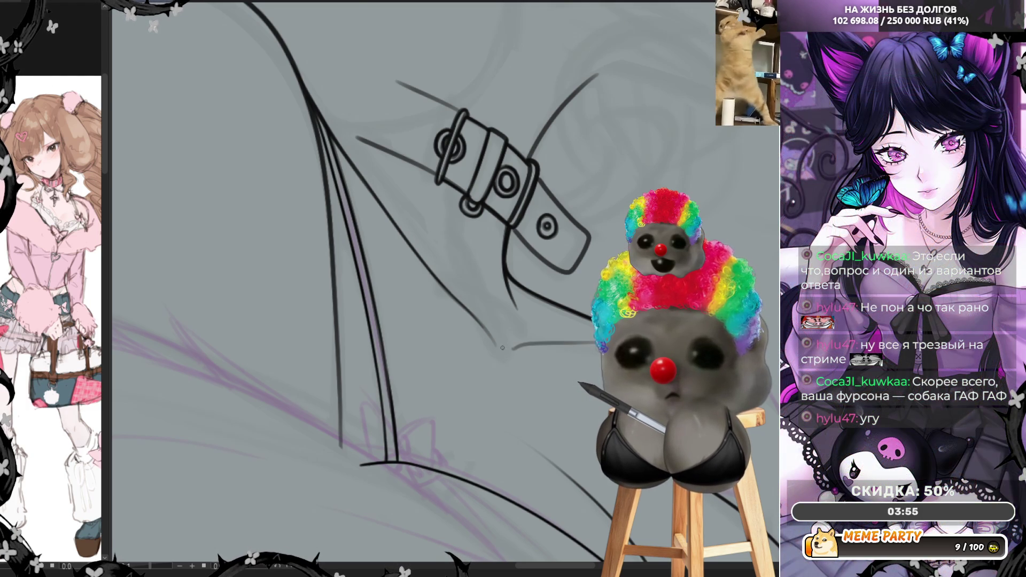
Step: Redraw the faint line under the strap as a darker stroke
drag(503, 348, 590, 343)
key(ctrl+z)
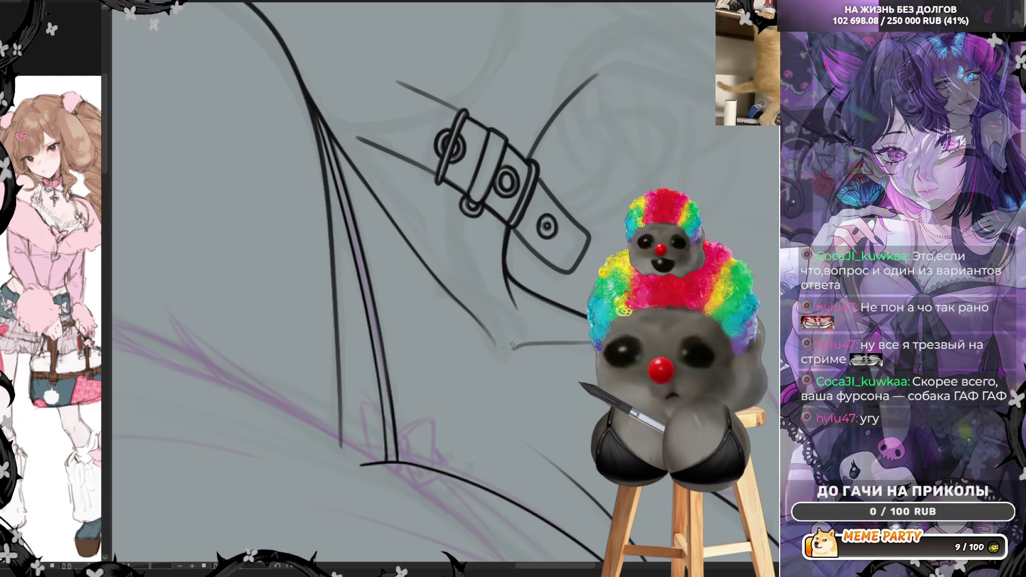
drag(502, 350, 589, 342)
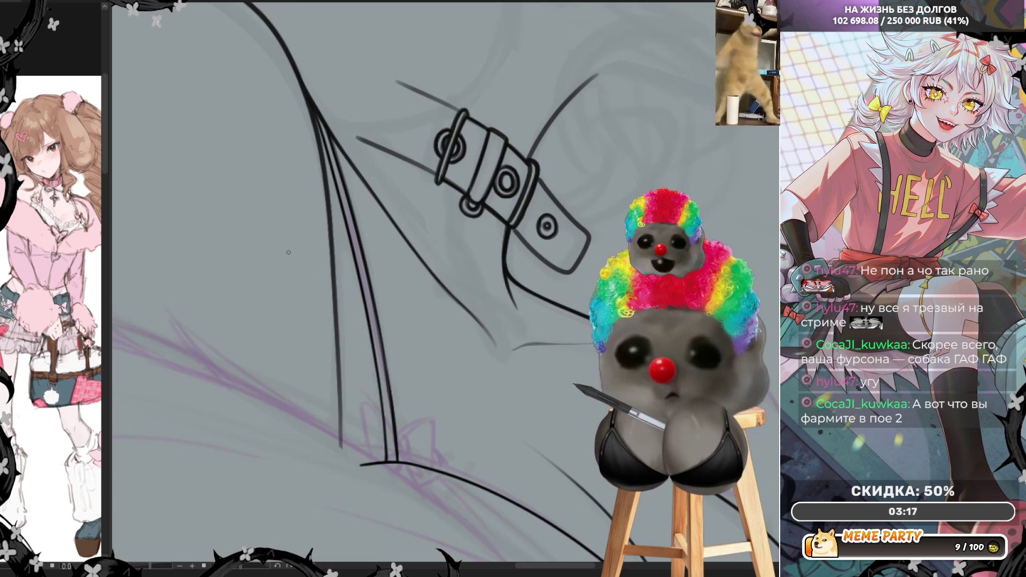
Step: Un-mirror the canvas view with the H shortcut
key(h)
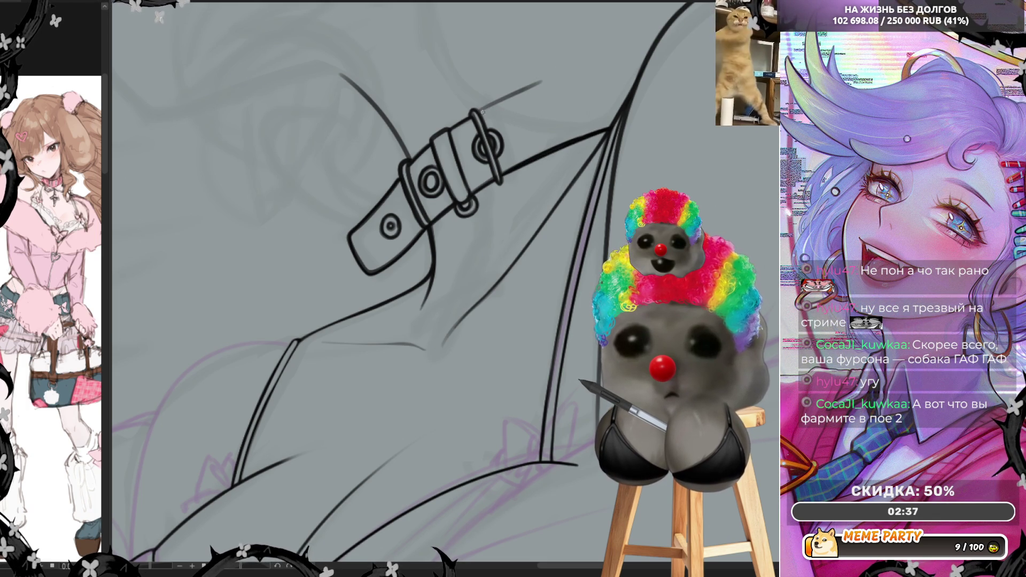
Step: Extend the short line above the buckle up and right along the strap's top edge
drag(575, 70, 471, 114)
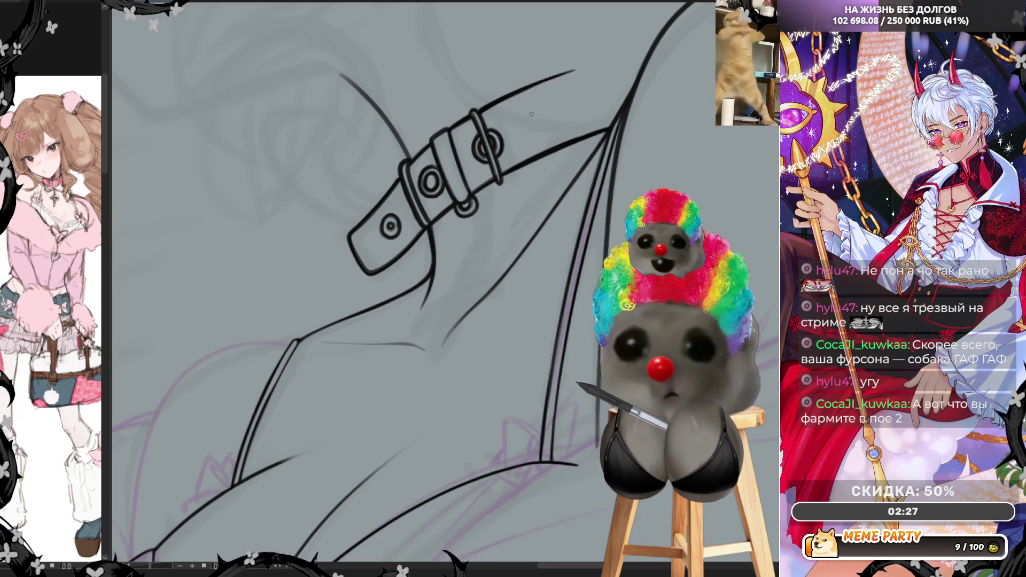
scroll(530, 114, up, 2)
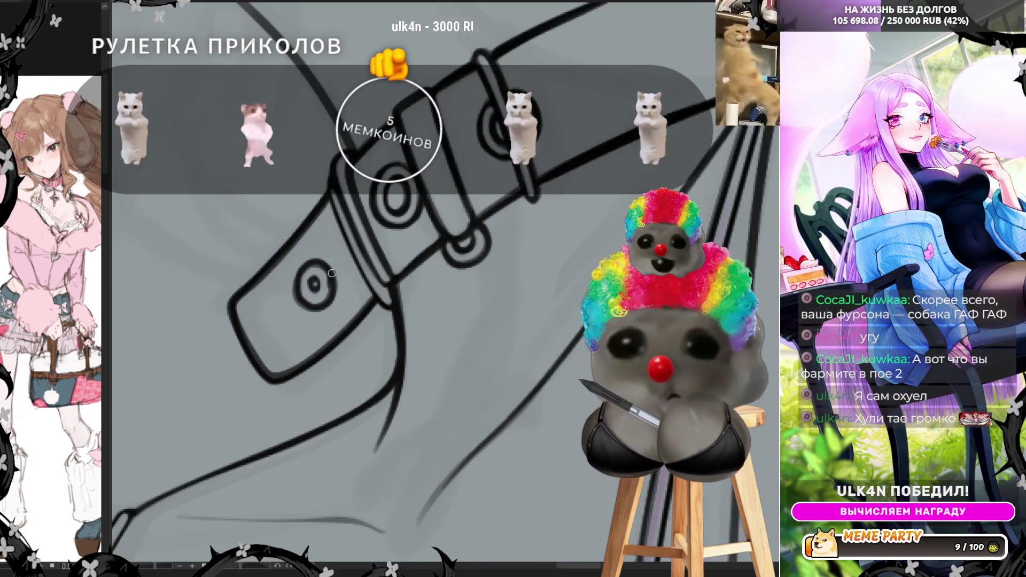
Step: Draw a small curled stroke for the inner hole inside the strap-end eyelet
scroll(323, 269, up, 2)
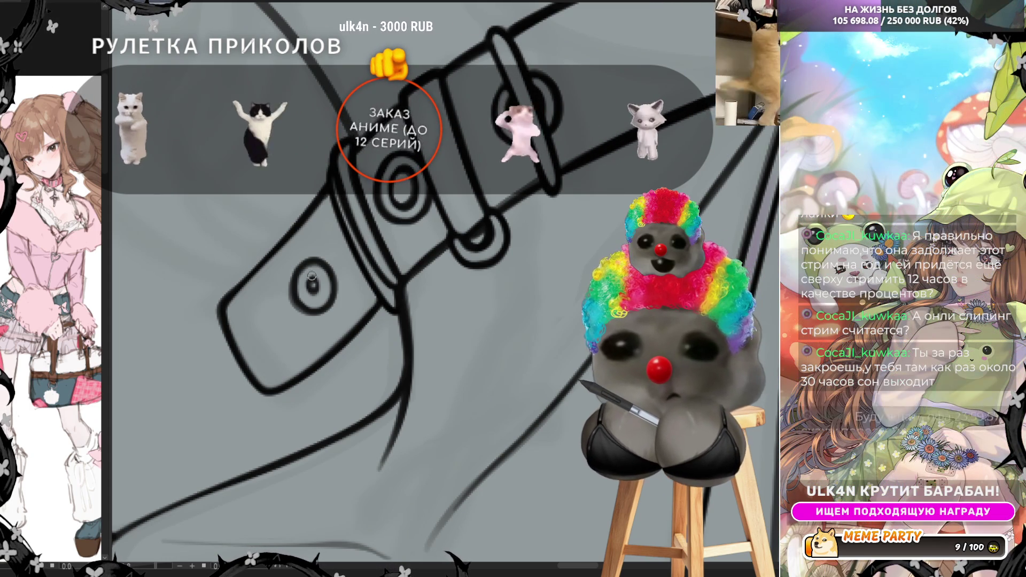
drag(311, 297, 327, 283)
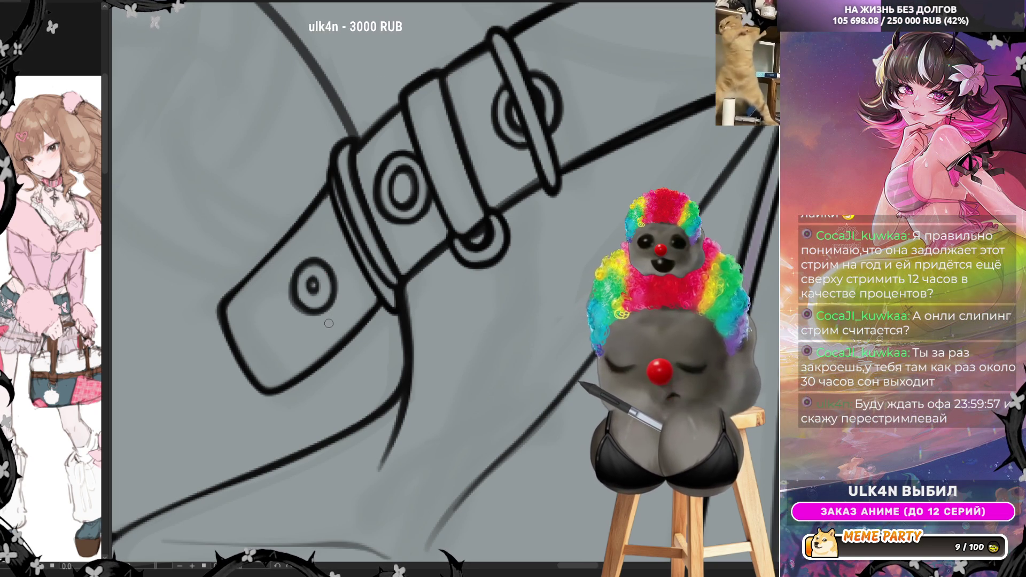
Step: Lasso the eyelet on the strap's rounded tip and put it into Free Transform
mouse_move(279, 295)
mouse_down()
mouse_move(294, 332)
mouse_move(345, 310)
mouse_up()
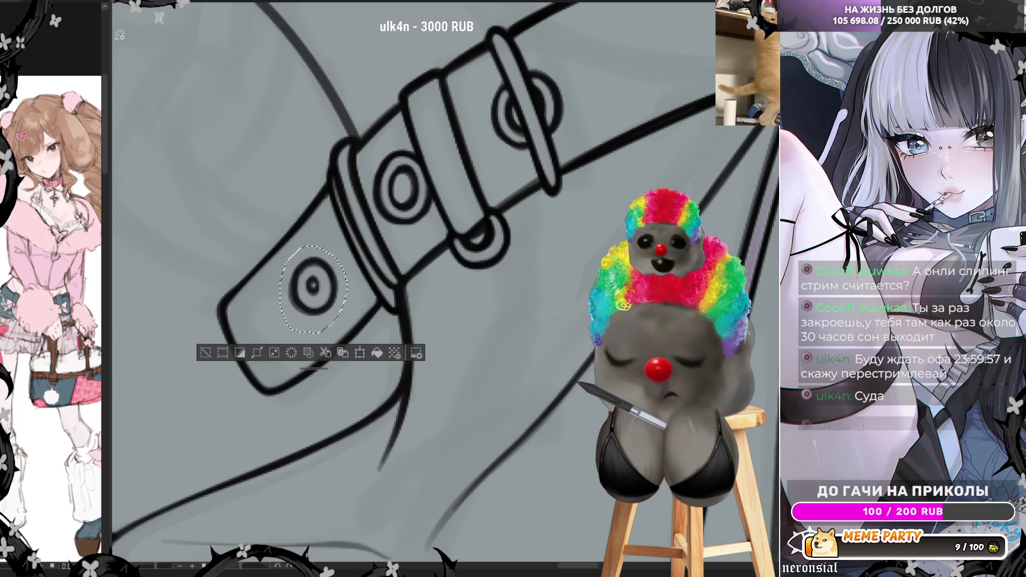
key(ctrl+t)
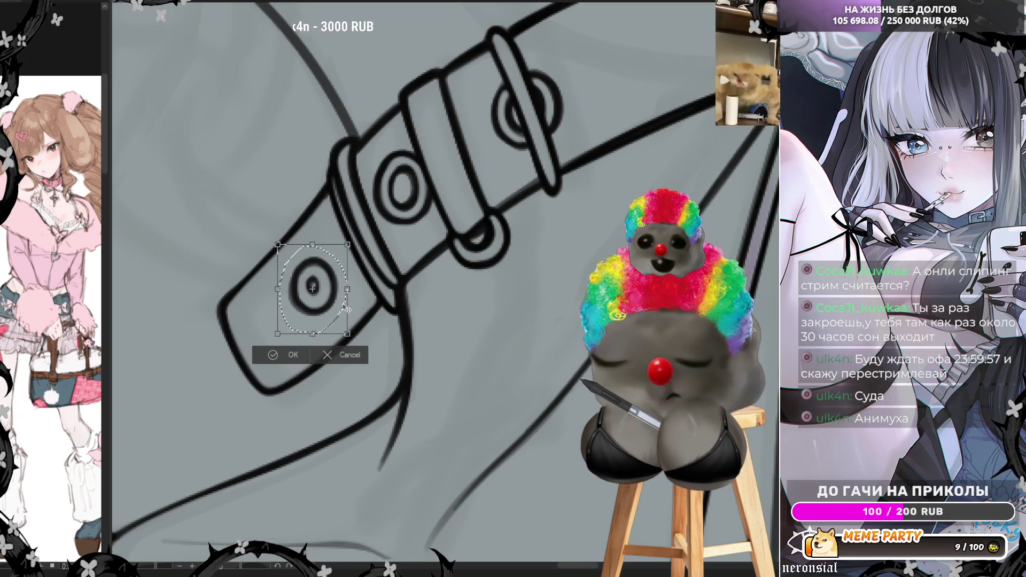
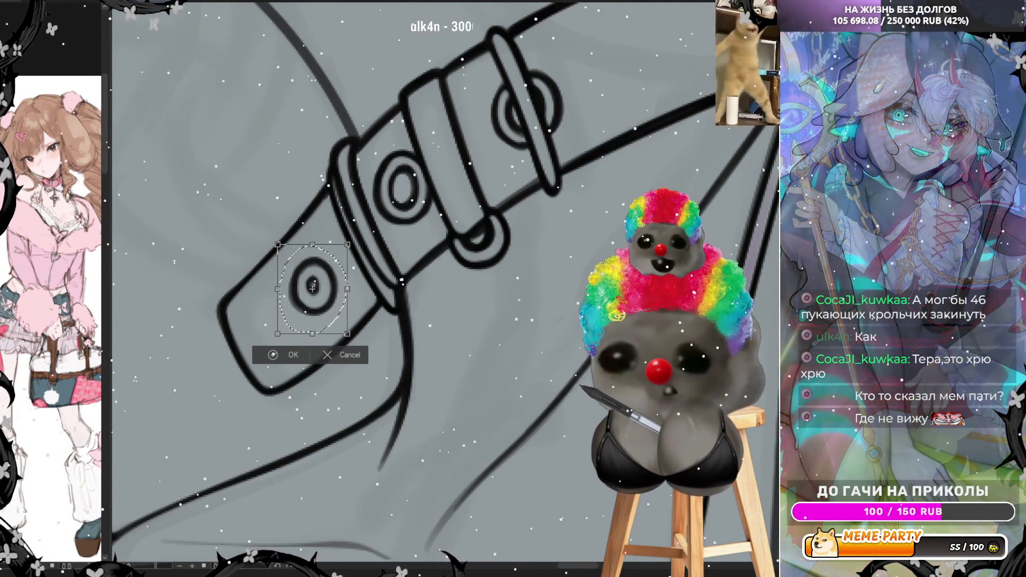
Step: Scale up the strap-end ring, commit the transform, deselect, and begin a light arc around it
scroll(578, 191, down, 1)
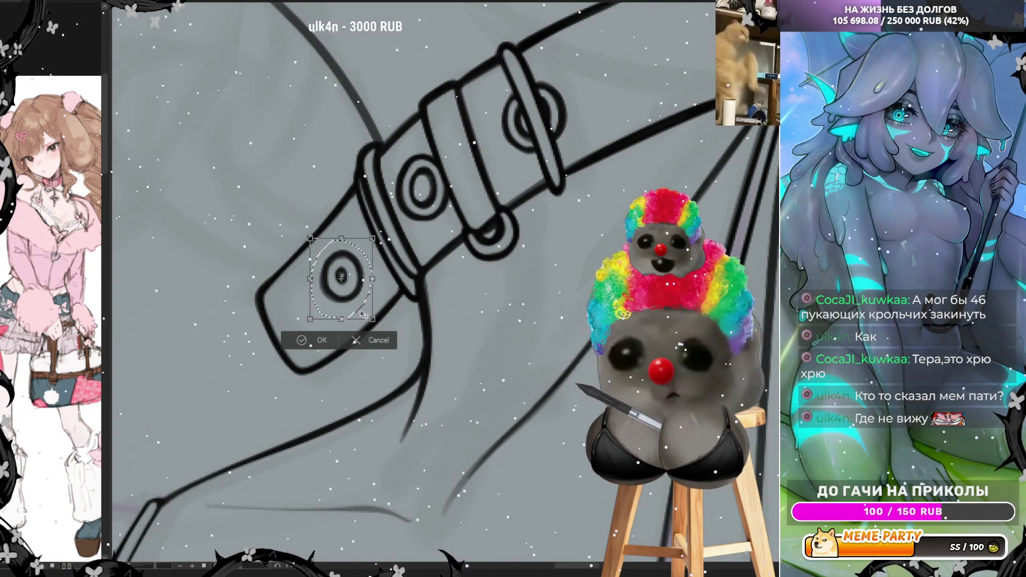
drag(342, 313, 340, 331)
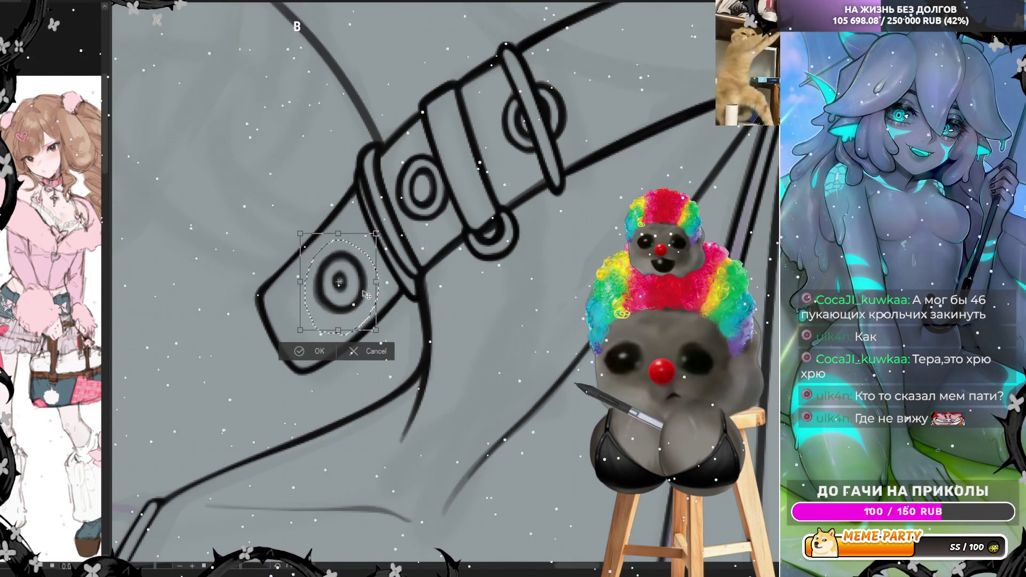
drag(366, 295, 344, 314)
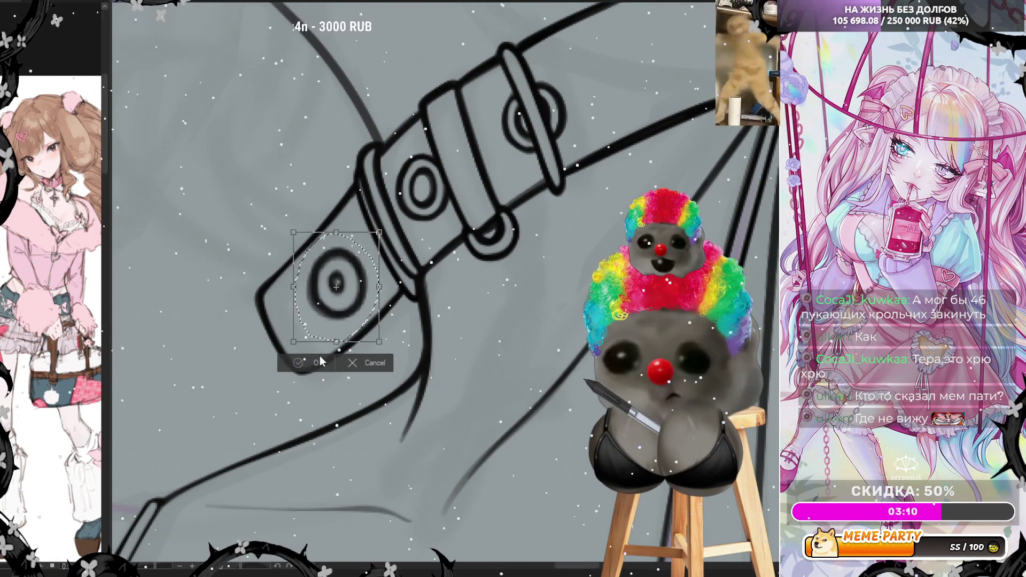
key(Return)
key(ctrl+d)
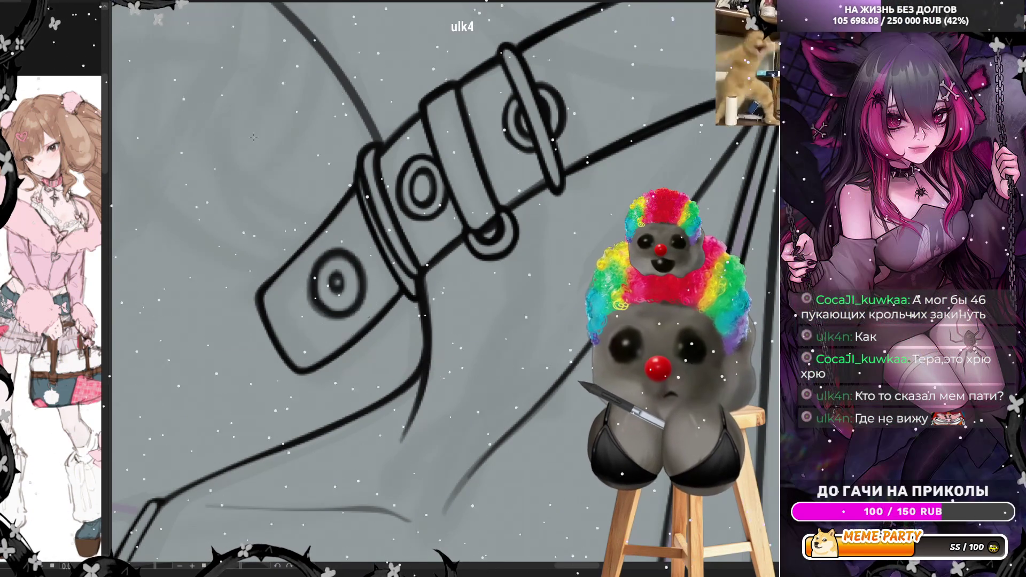
scroll(340, 266, up, 2)
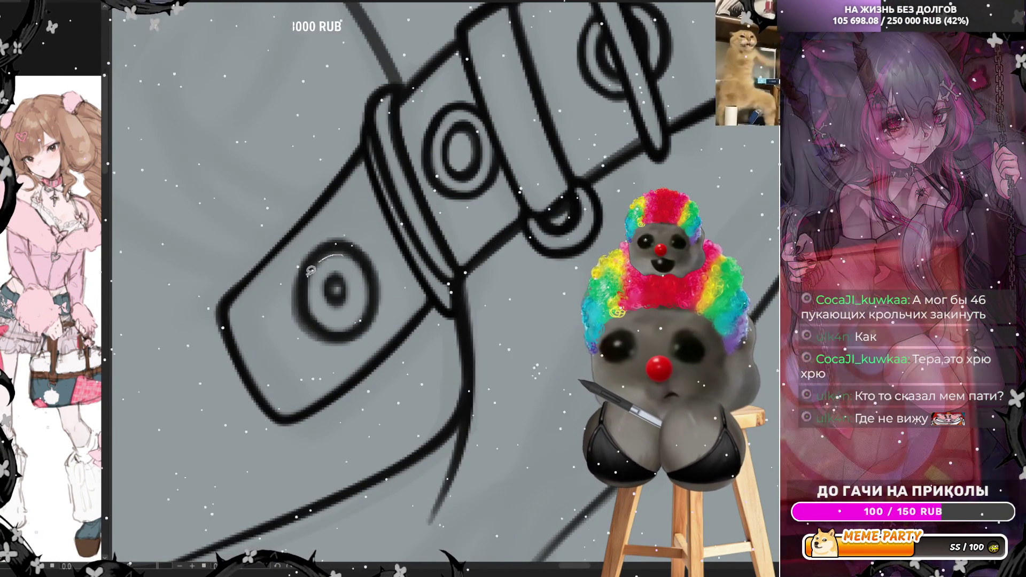
mouse_move(338, 254)
mouse_down()
mouse_move(365, 319)
mouse_move(367, 267)
mouse_up()
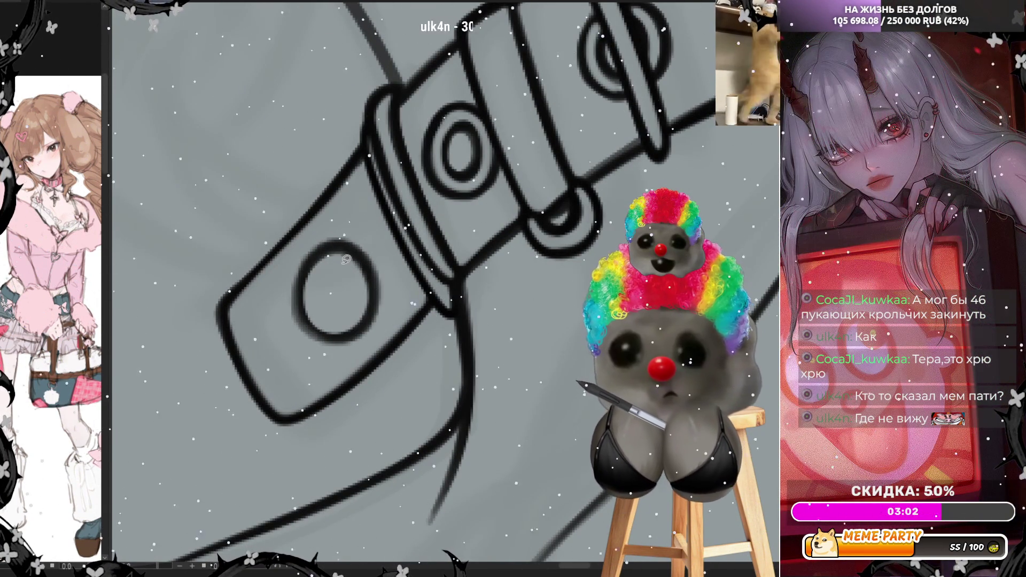
Step: Draw a clean inner oval inside the strap-tip ring, undoing and redrawing strokes until it looks right
mouse_move(367, 329)
mouse_down()
mouse_move(376, 288)
mouse_move(361, 239)
mouse_move(393, 257)
mouse_move(318, 350)
mouse_up()
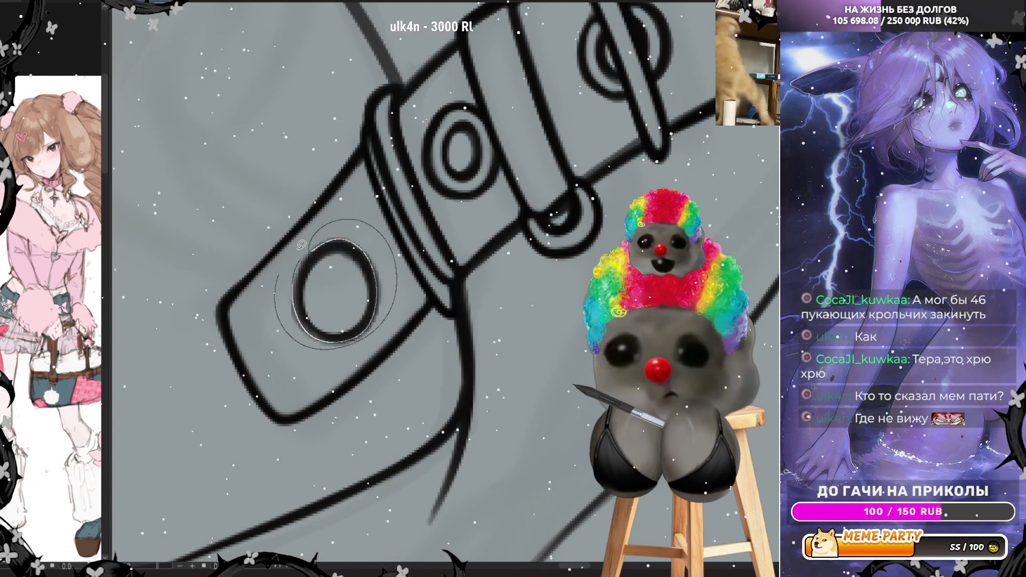
key(ctrl+z)
key(ctrl+z)
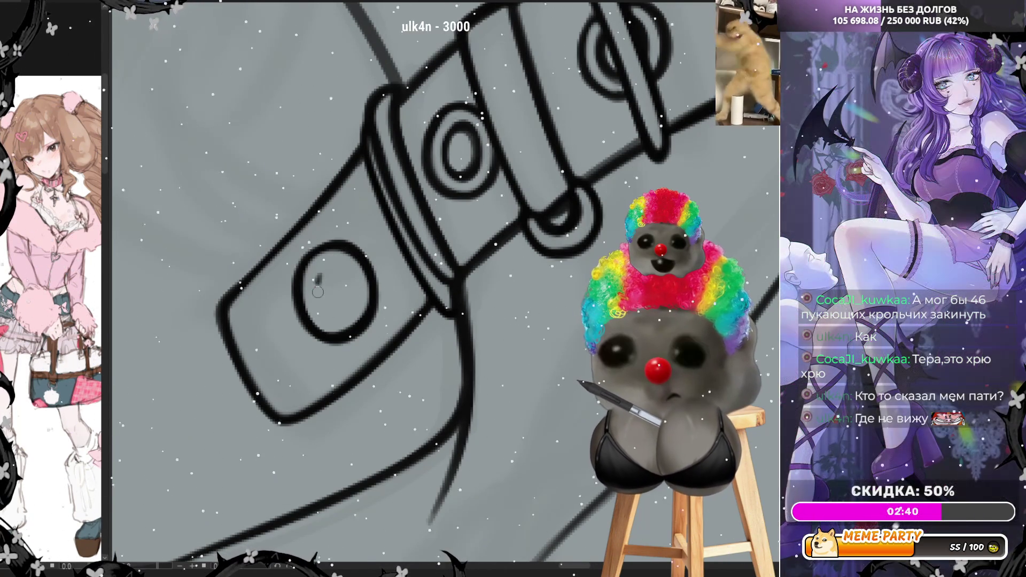
mouse_move(319, 283)
mouse_down()
mouse_move(321, 305)
mouse_move(350, 294)
mouse_move(318, 283)
mouse_move(323, 311)
mouse_up()
key(ctrl+z)
mouse_move(330, 258)
mouse_down()
mouse_move(321, 313)
mouse_move(348, 267)
mouse_up()
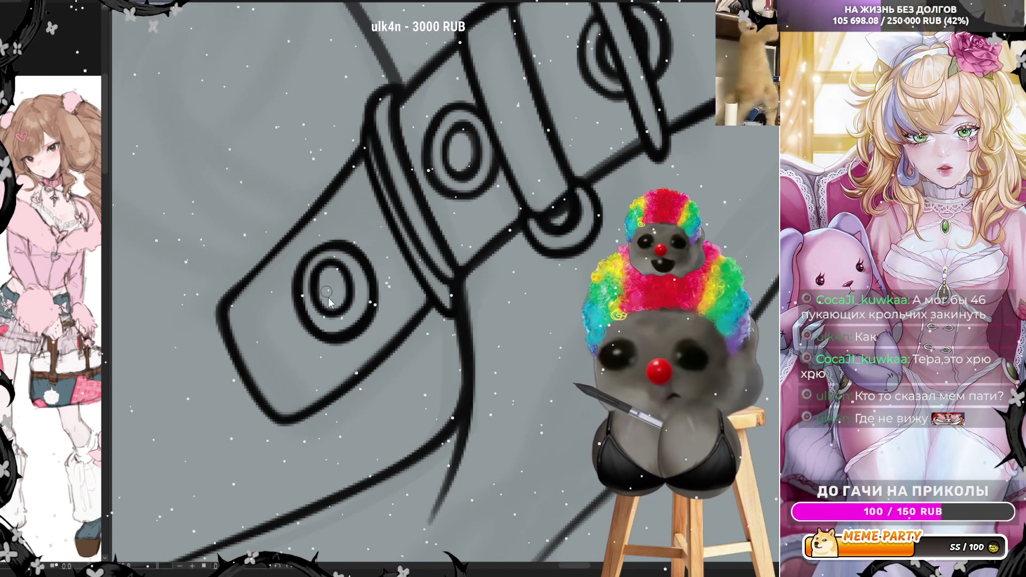
key(ctrl+z)
mouse_move(323, 313)
mouse_down()
mouse_move(353, 283)
mouse_move(314, 280)
mouse_up()
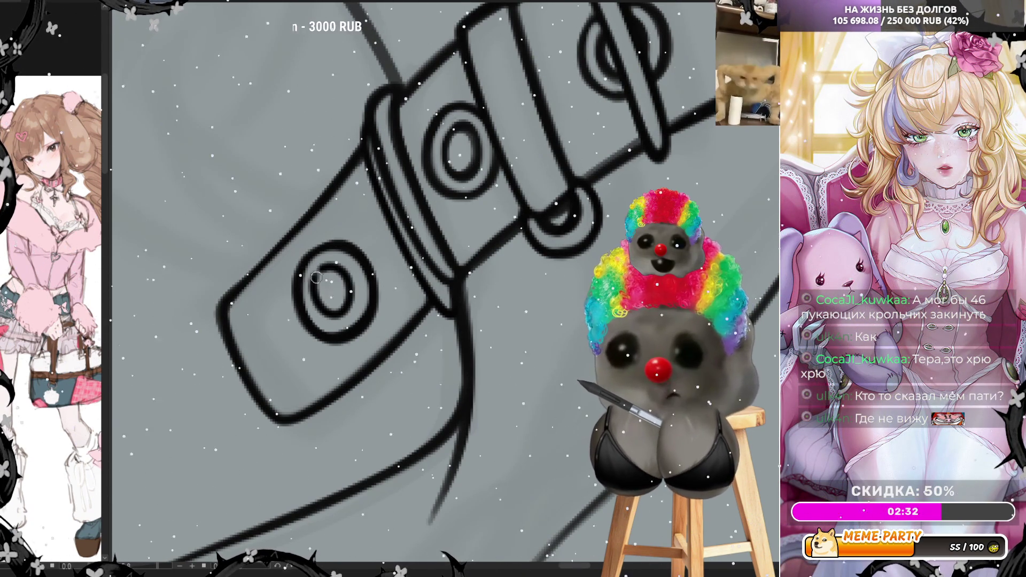
scroll(272, 320, down, 6)
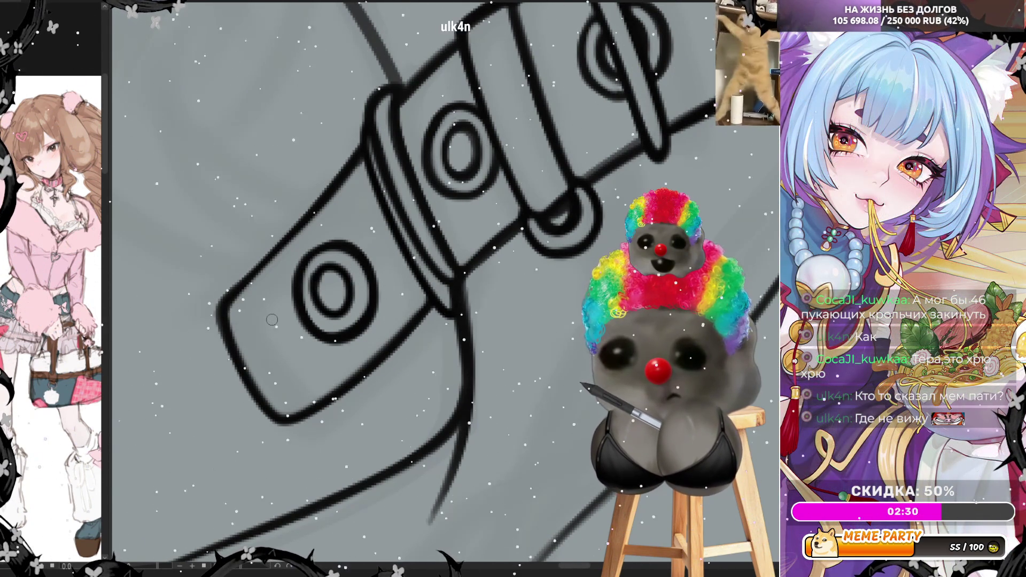
scroll(501, 265, down, 4)
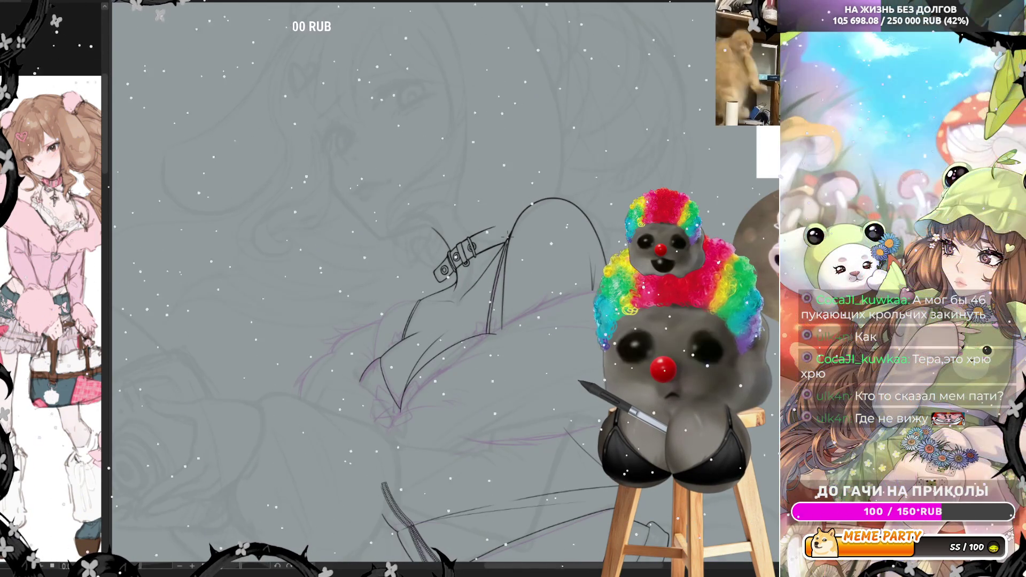
Step: Zoom in and rotate the canvas to a comfortable angle for inking the garment folds
scroll(443, 381, up, 2)
scroll(442, 381, up, 2)
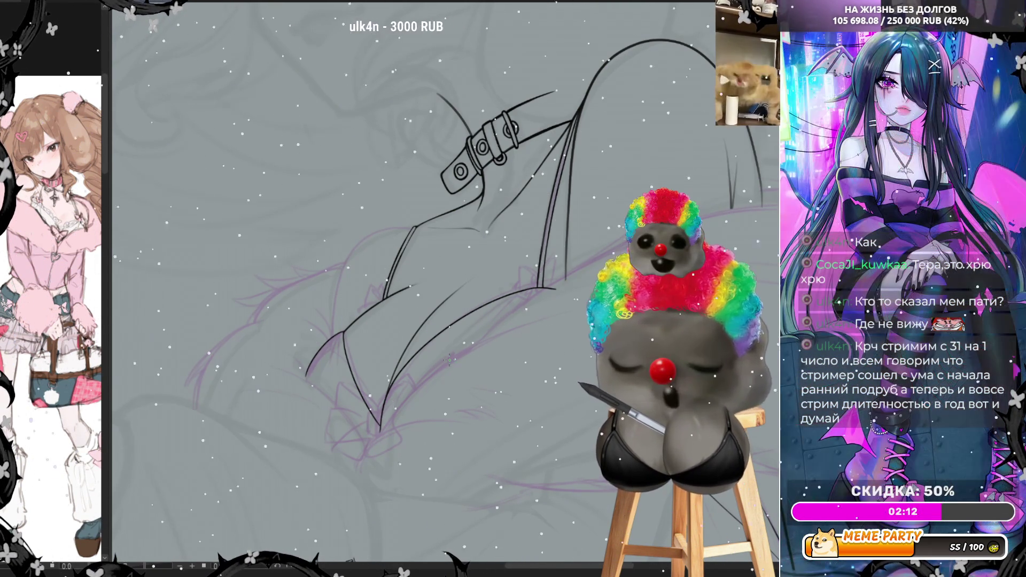
scroll(443, 358, up, 3)
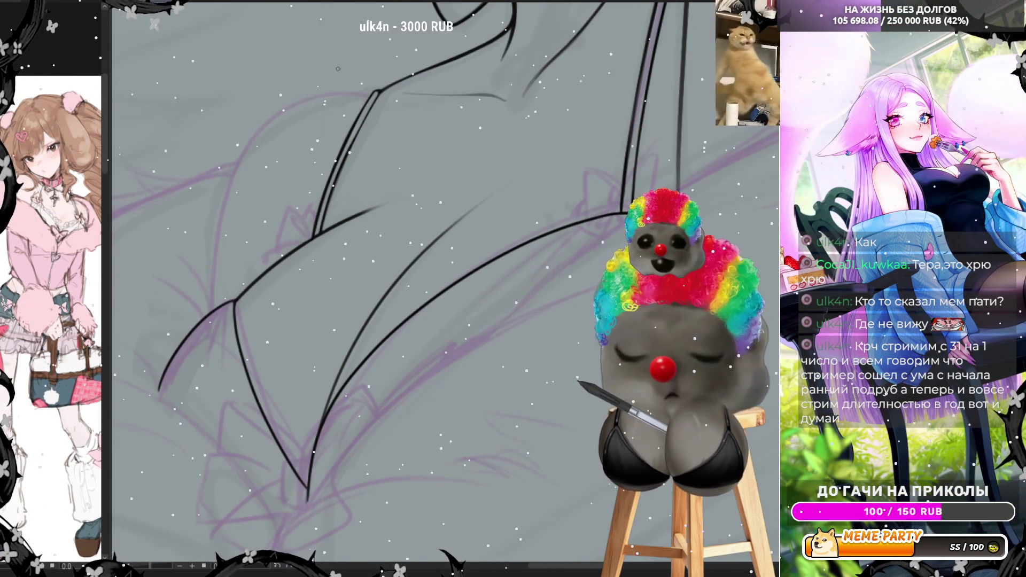
drag(315, 229, 278, 181)
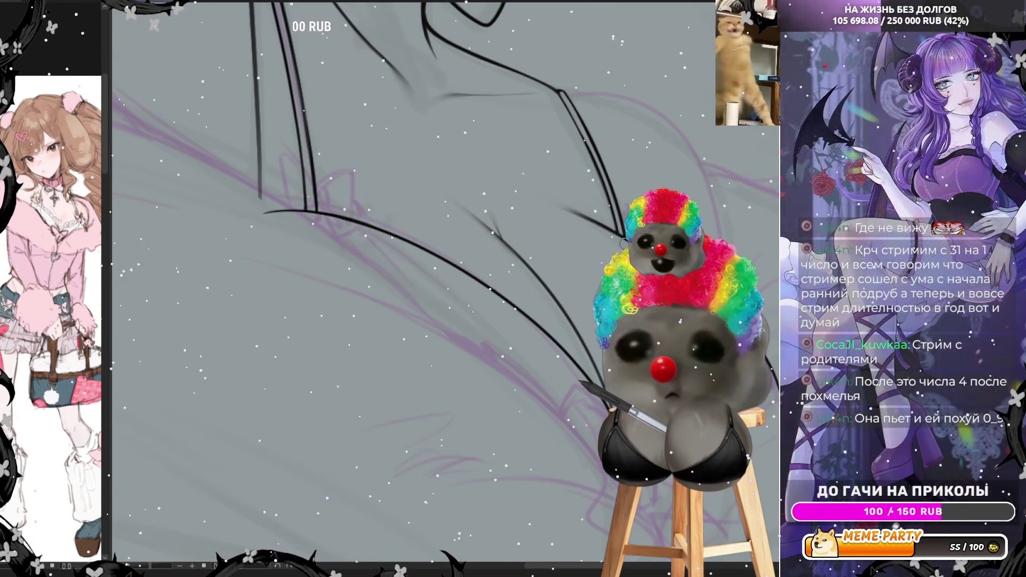
scroll(522, 265, down, 5)
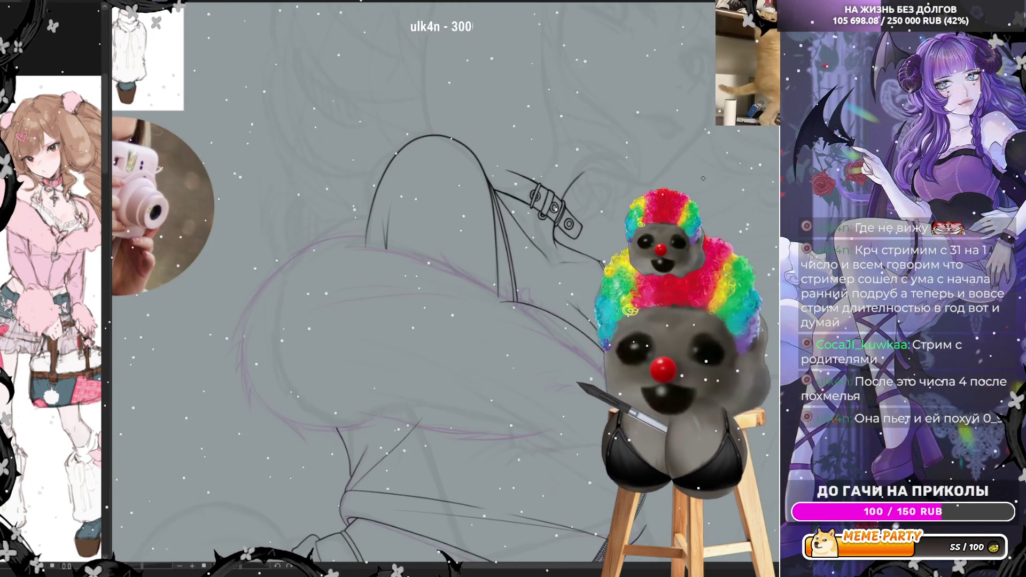
scroll(594, 311, up, 2)
scroll(522, 299, up, 1)
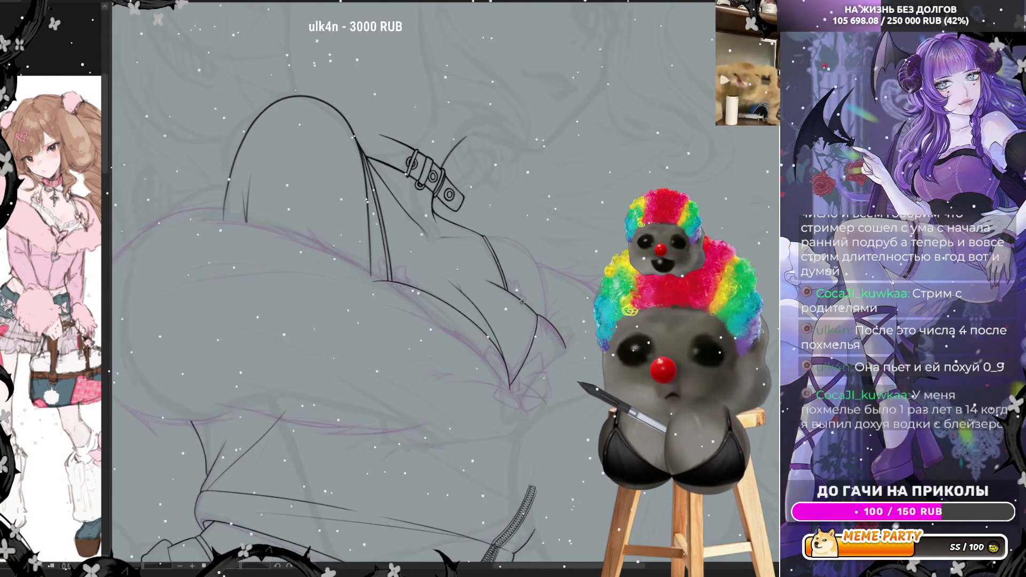
scroll(522, 299, up, 1)
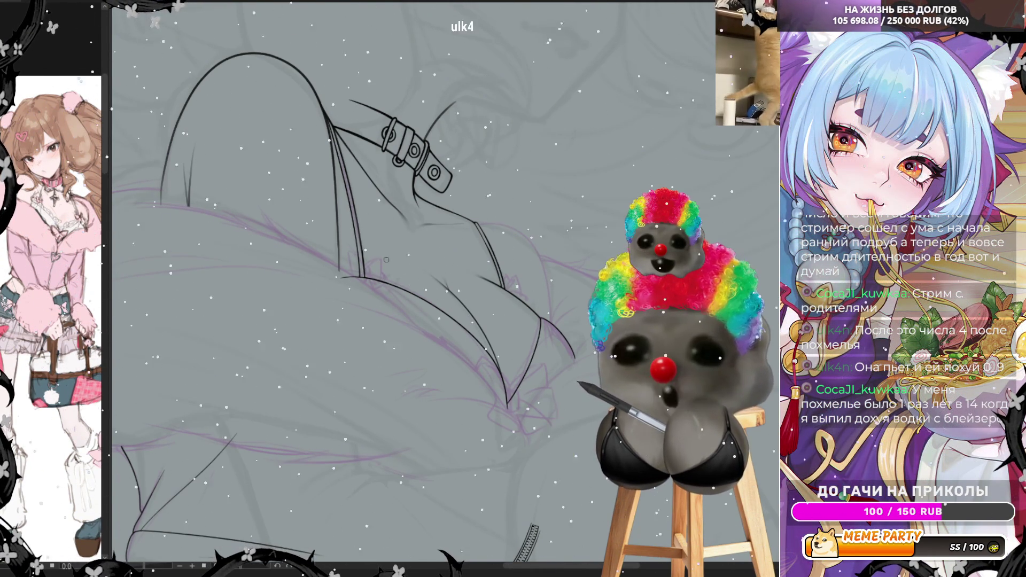
scroll(550, 240, up, 3)
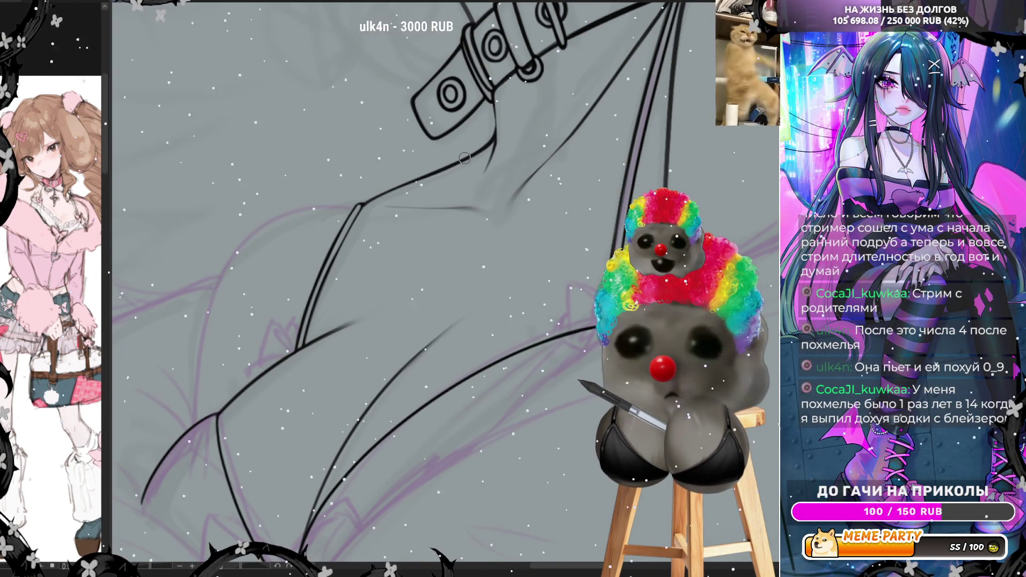
scroll(464, 159, down, 4)
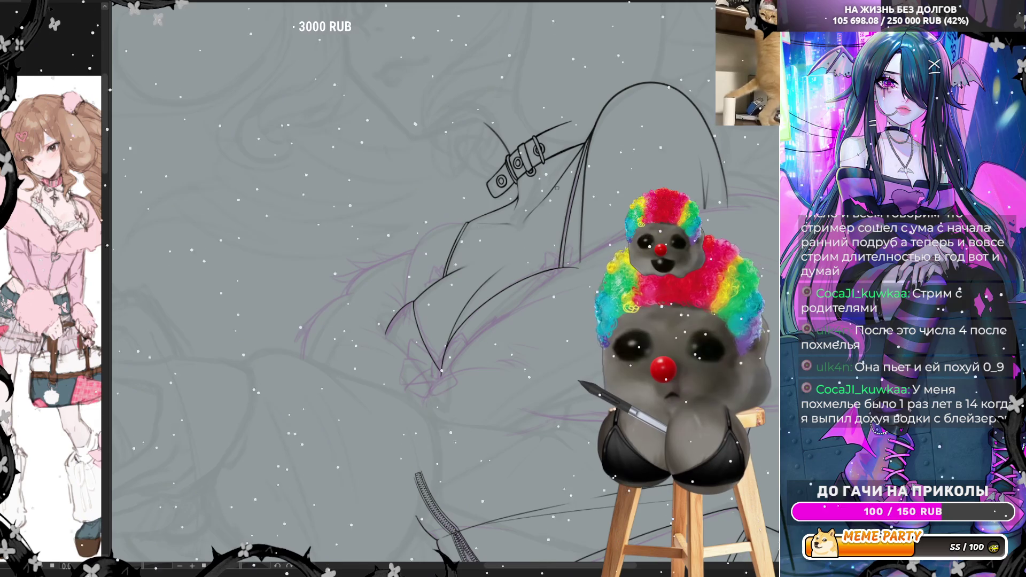
scroll(511, 231, down, 4)
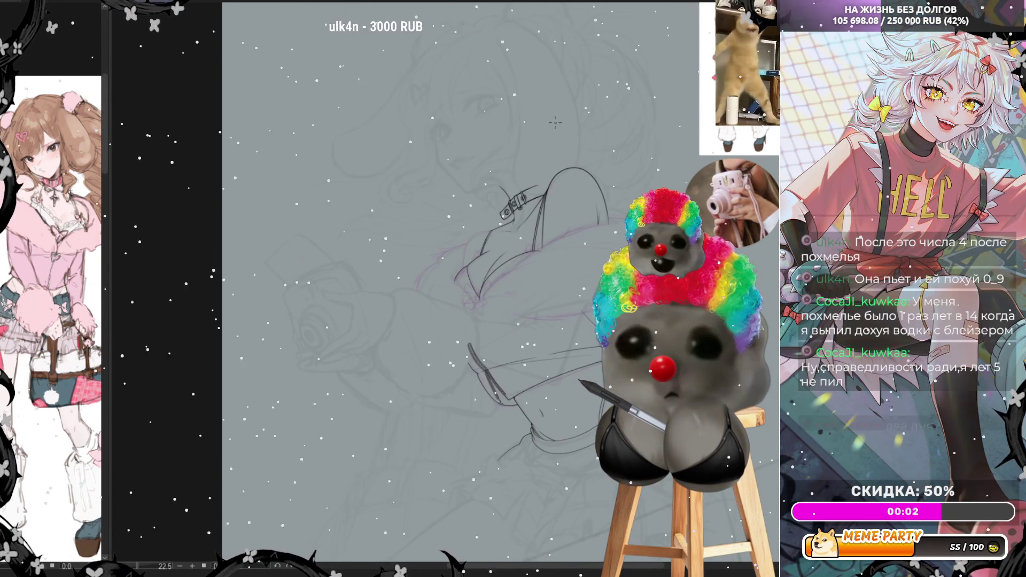
scroll(556, 155, up, 4)
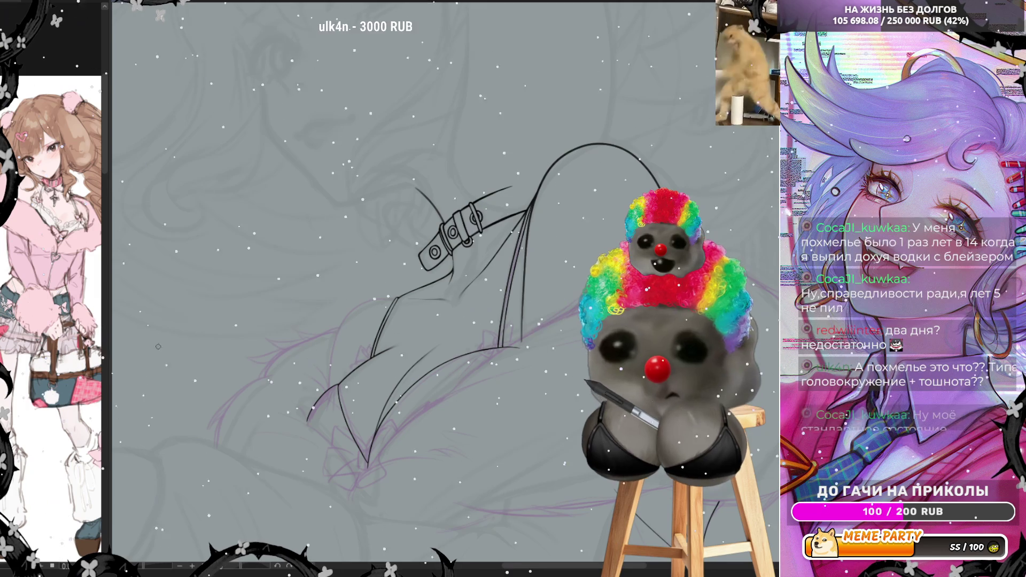
scroll(375, 375, up, 5)
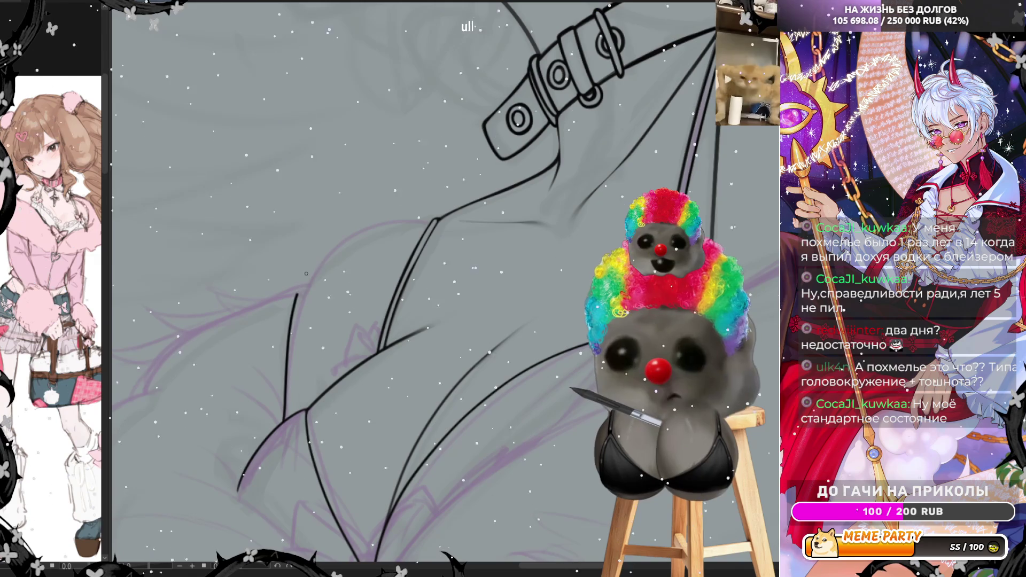
Step: Ink a long curved garment fold up toward the strap and thicken the strap's inner line
mouse_move(282, 421)
mouse_down()
mouse_move(300, 314)
mouse_move(353, 232)
mouse_move(423, 221)
mouse_up()
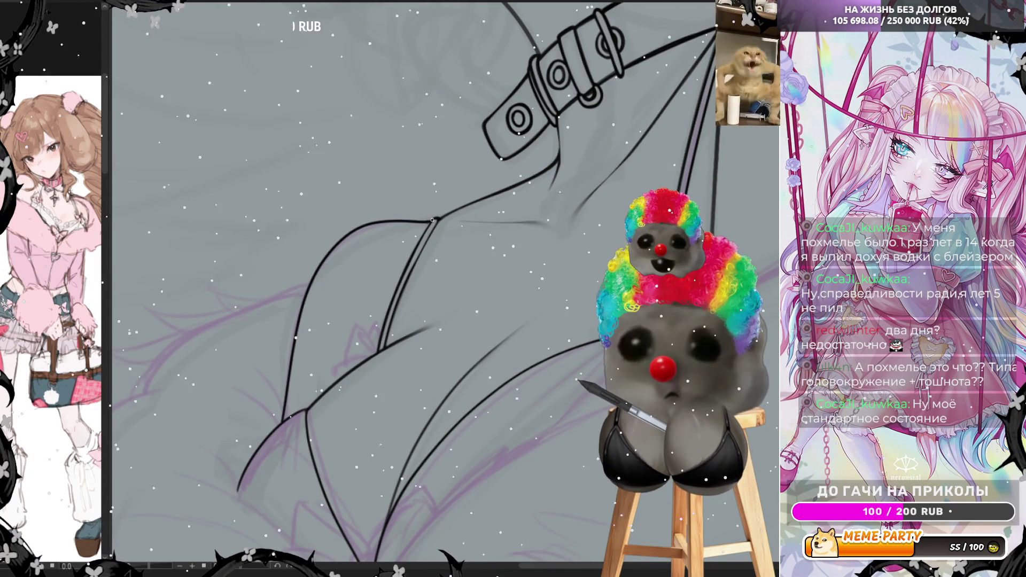
drag(434, 219, 403, 278)
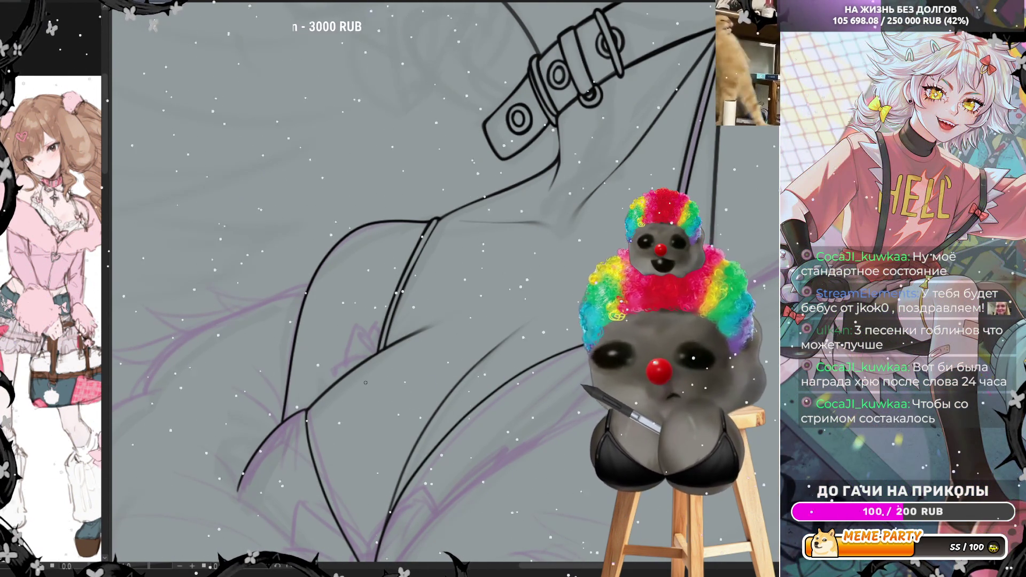
scroll(527, 203, up, 2)
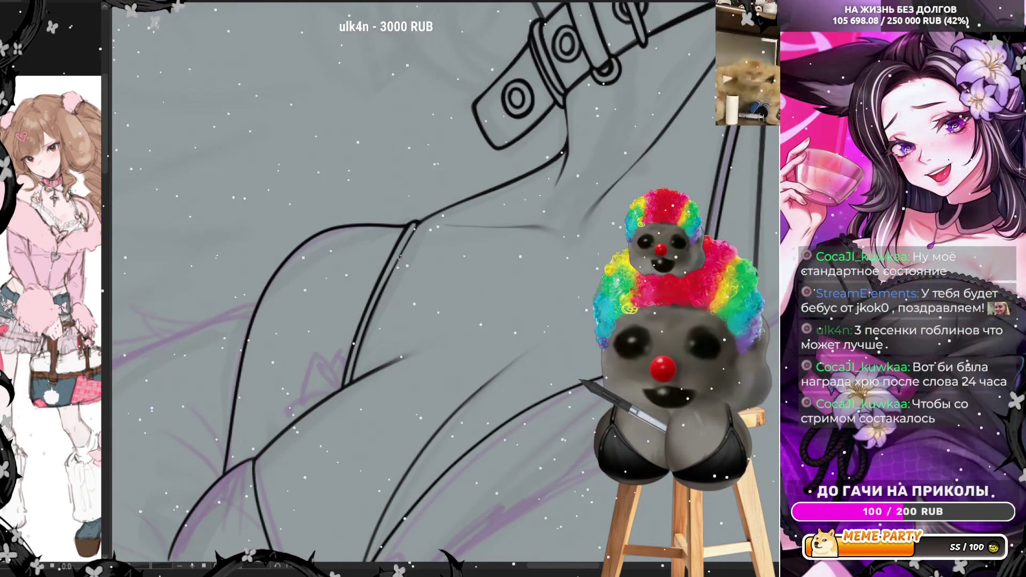
Step: Trace the fold along the garment's double line, redo it, and add a short curved crease
drag(350, 381, 422, 220)
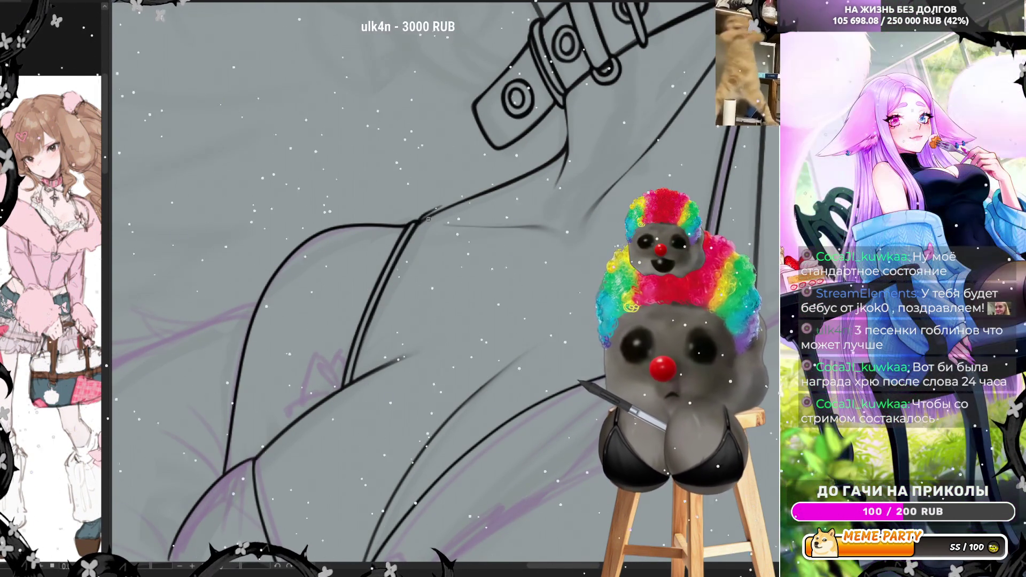
key(ctrl+z)
drag(370, 322, 417, 229)
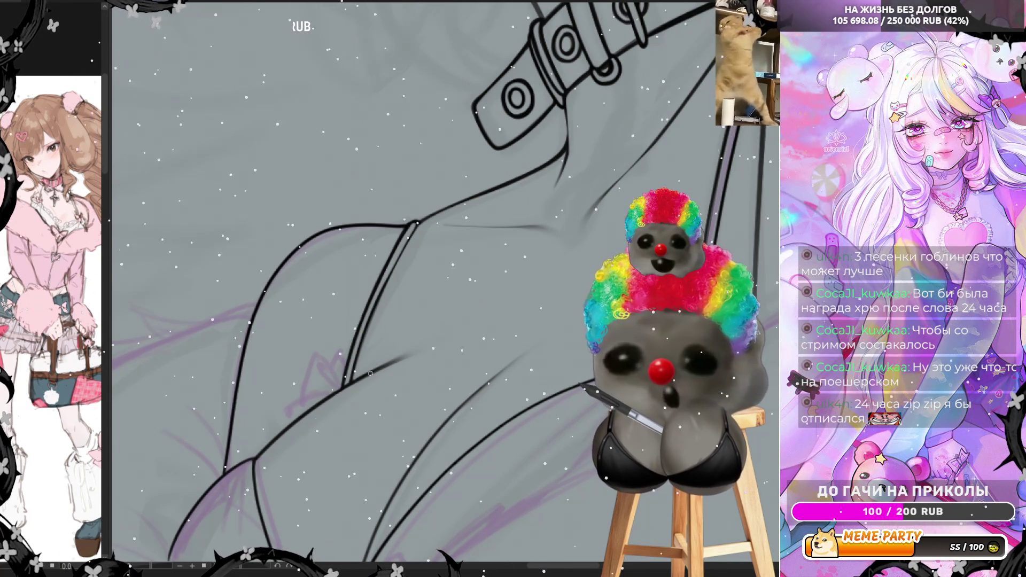
drag(381, 360, 394, 336)
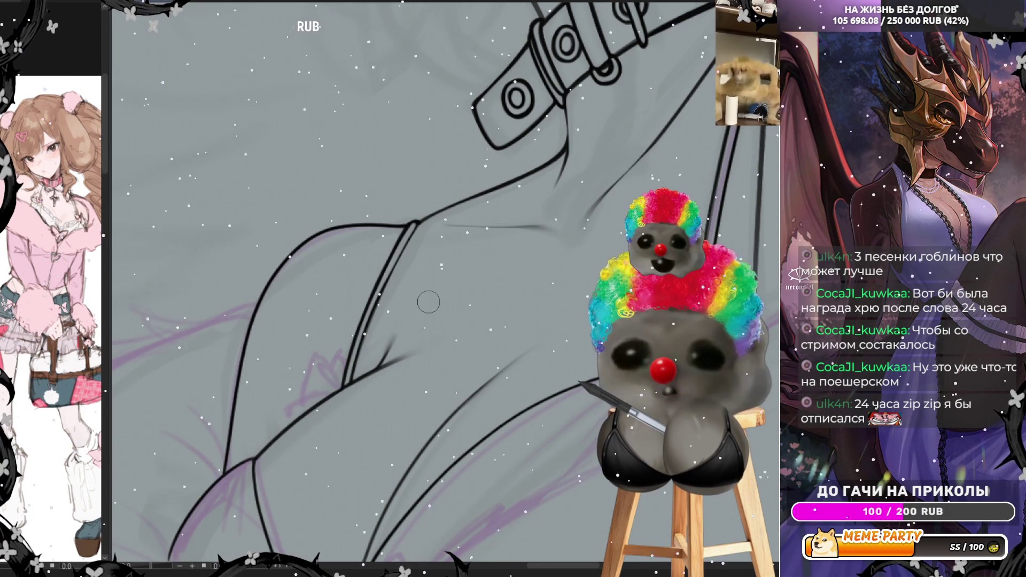
scroll(429, 302, down, 3)
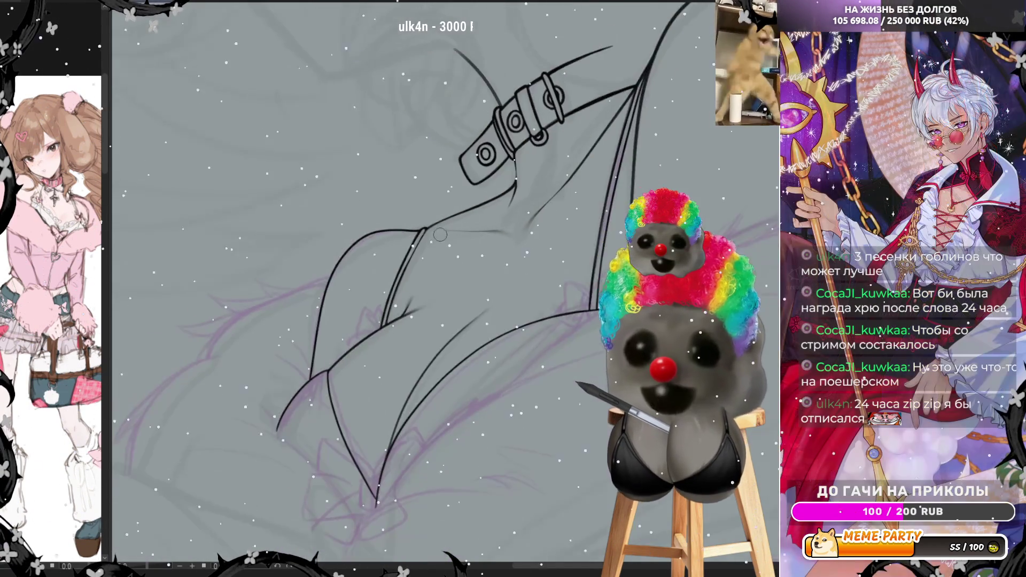
Step: Zoom out, flip the canvas view horizontally with H, then zoom in on the sleeve cuff
scroll(474, 203, down, 2)
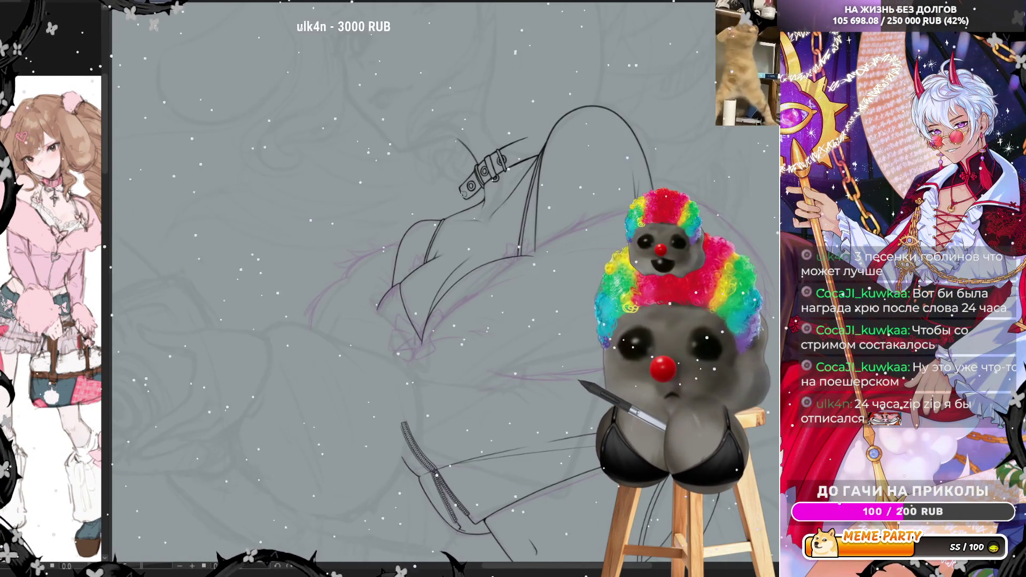
scroll(463, 194, down, 2)
scroll(588, 194, up, 3)
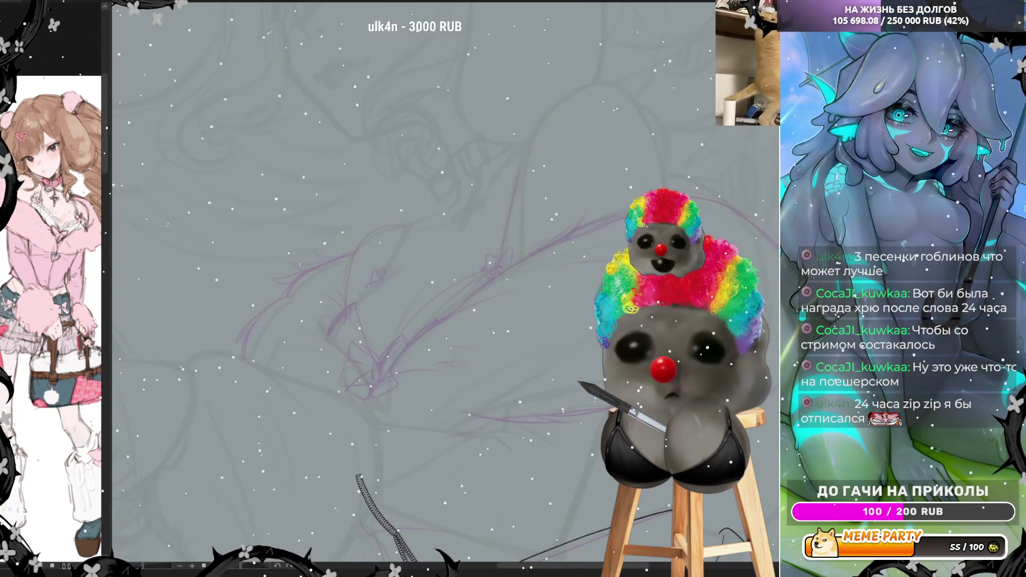
scroll(458, 311, up, 2)
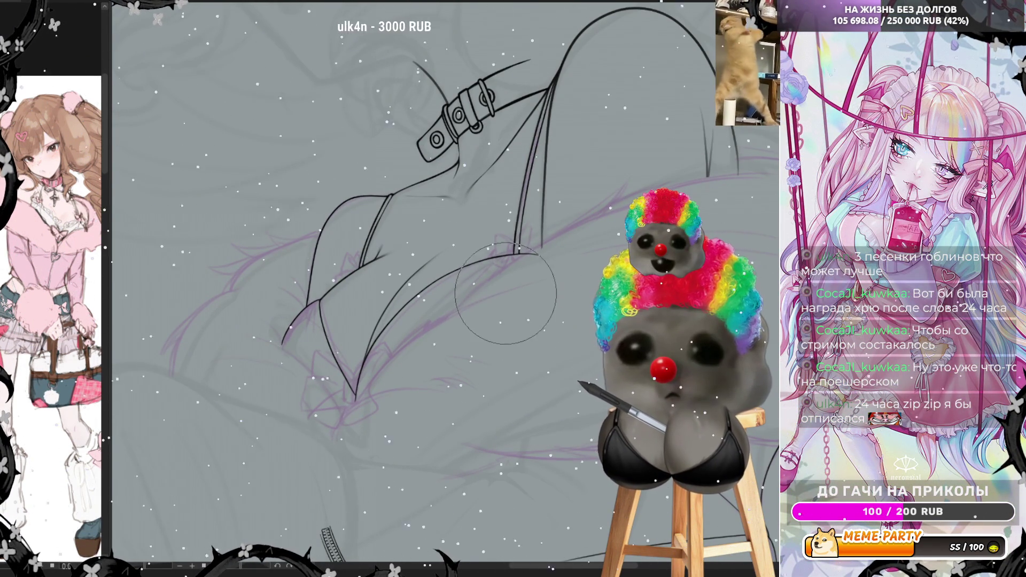
key(h)
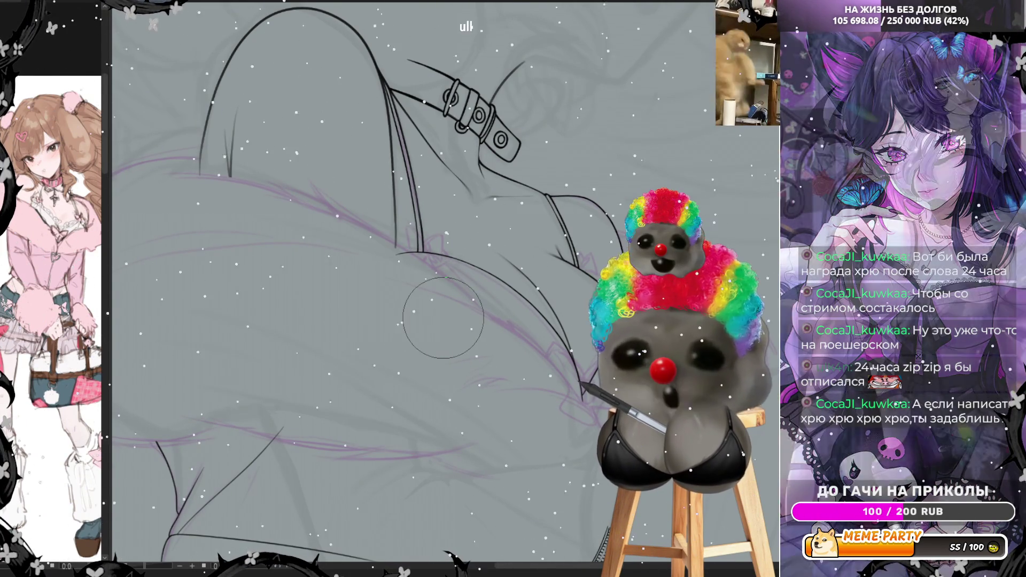
scroll(444, 317, down, 4)
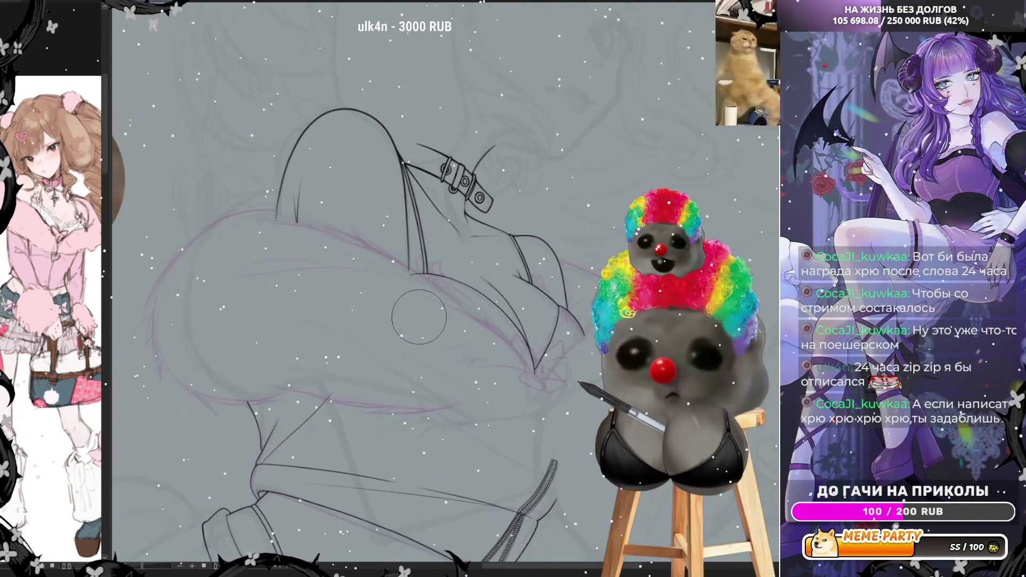
scroll(344, 426, down, 3)
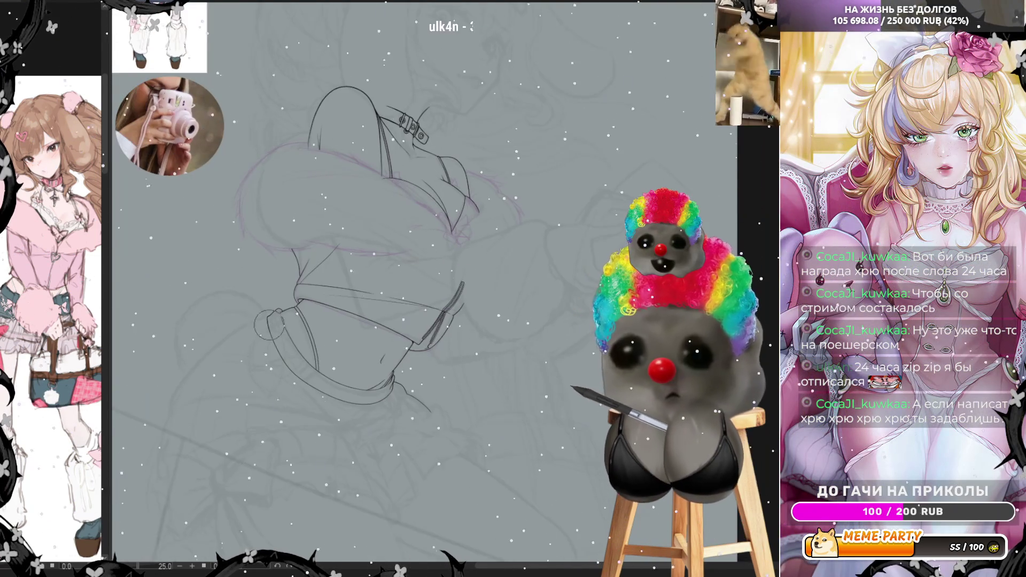
scroll(344, 426, up, 4)
scroll(373, 280, up, 2)
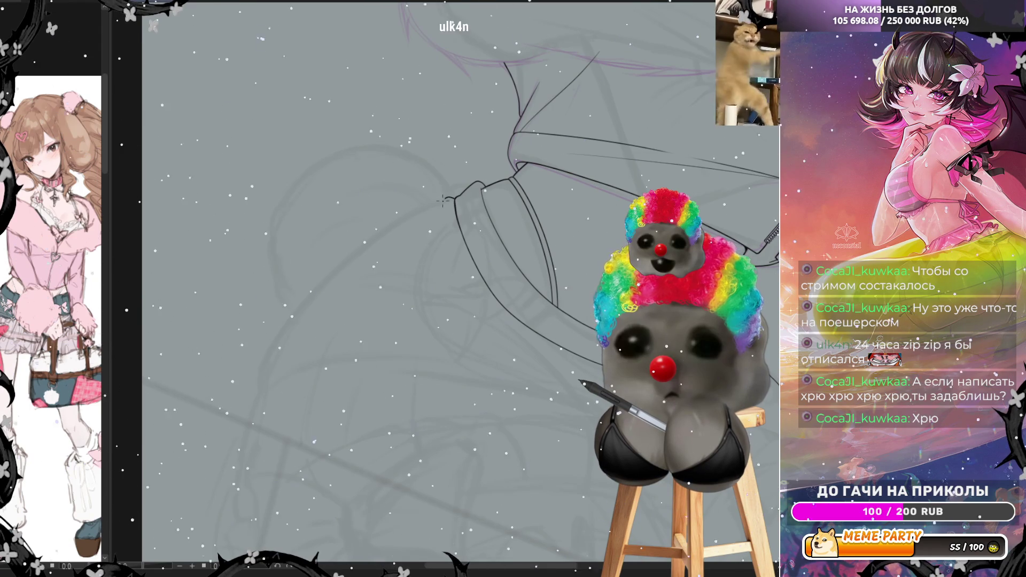
Step: Draw a long curved line sweeping down from the sleeve cuff, unflip the view, and review the drawing
mouse_move(437, 204)
mouse_down()
mouse_move(374, 235)
mouse_move(273, 331)
mouse_move(252, 388)
mouse_up()
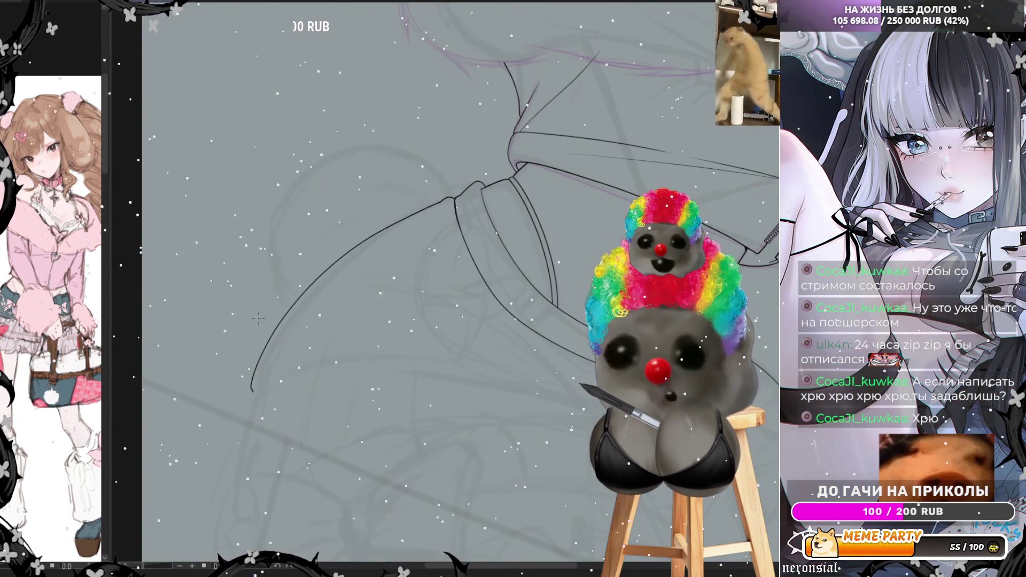
key(h)
scroll(513, 192, up, 3)
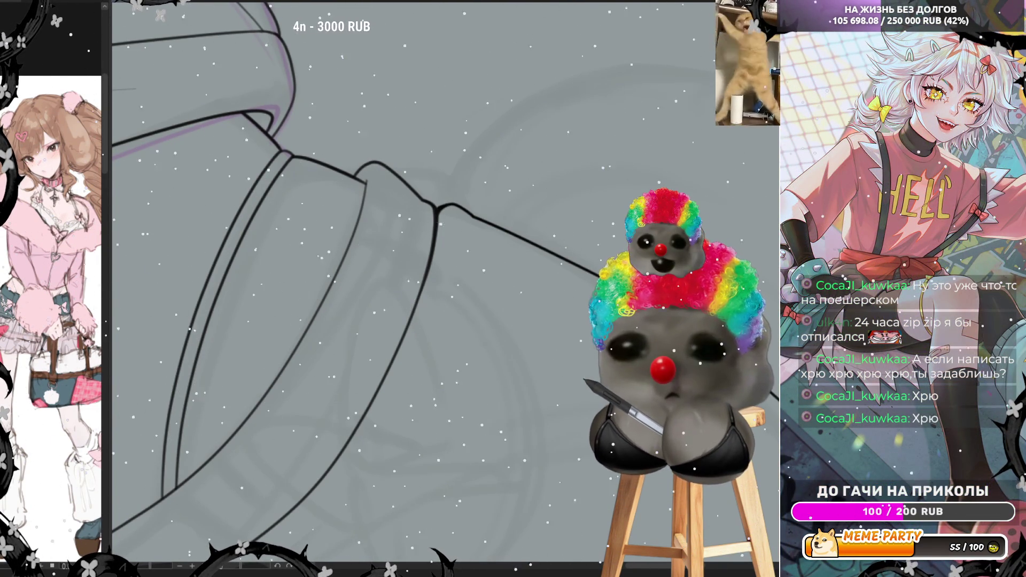
scroll(494, 229, down, 3)
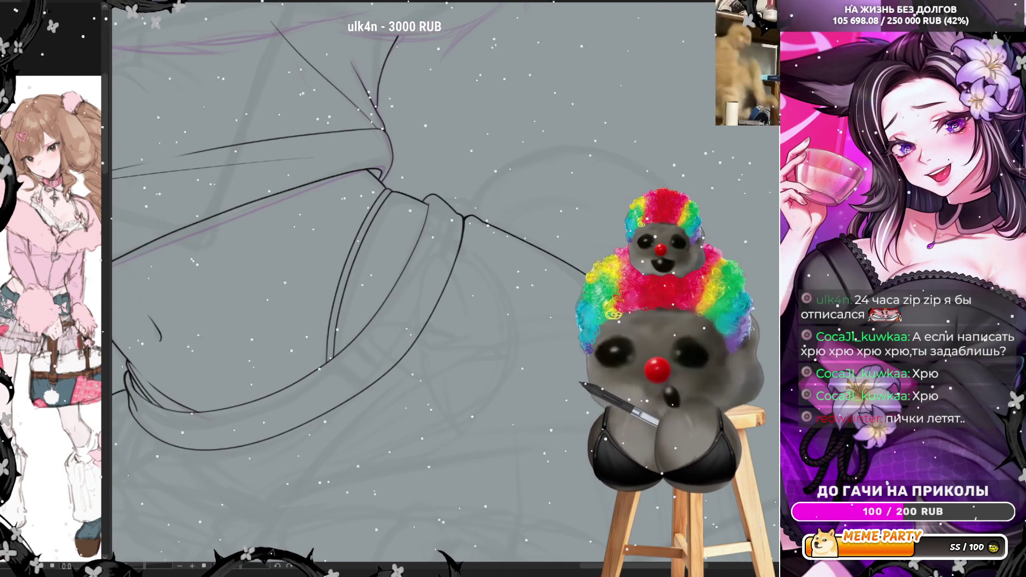
scroll(353, 242, down, 4)
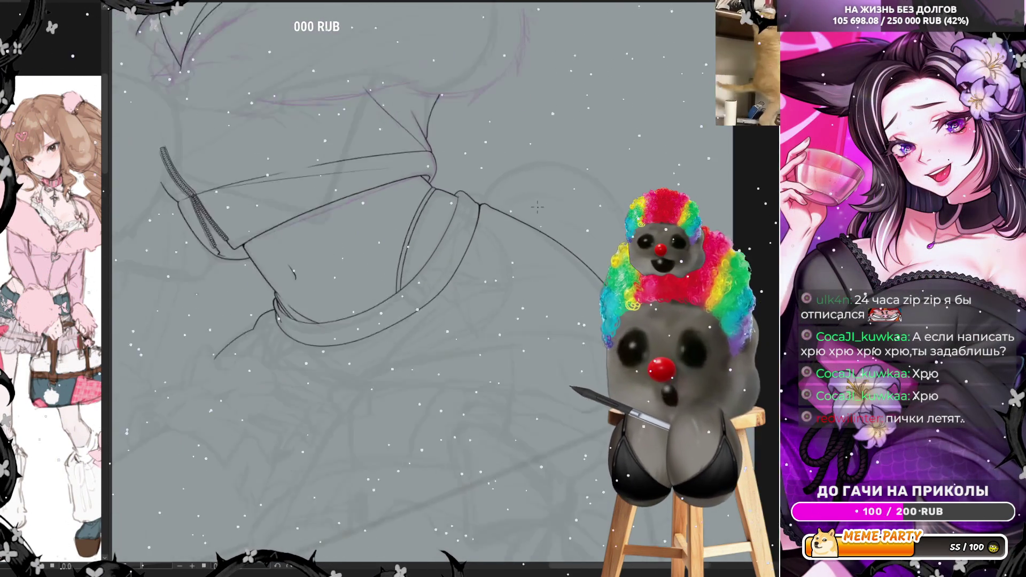
scroll(354, 242, up, 5)
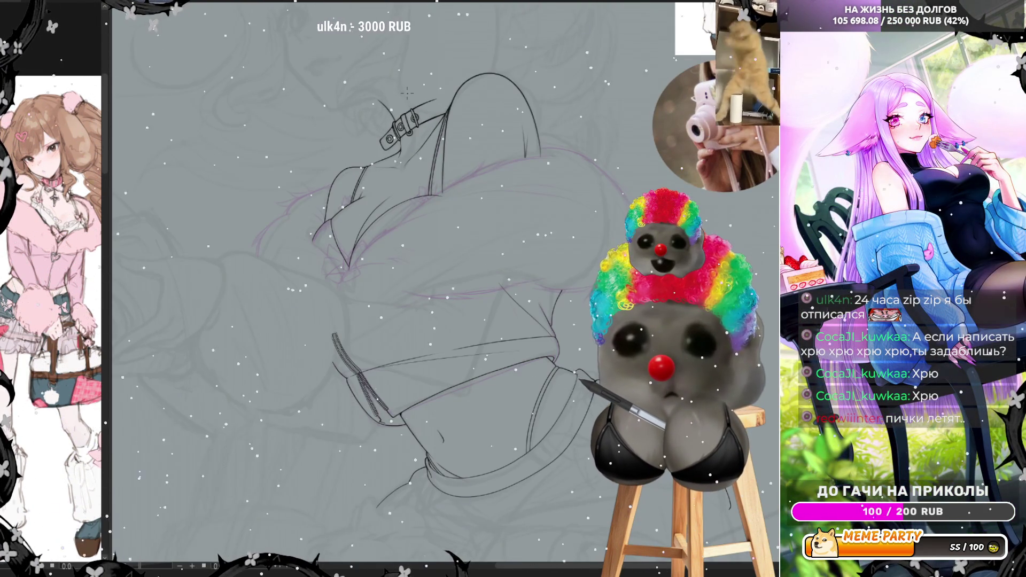
scroll(407, 93, up, 4)
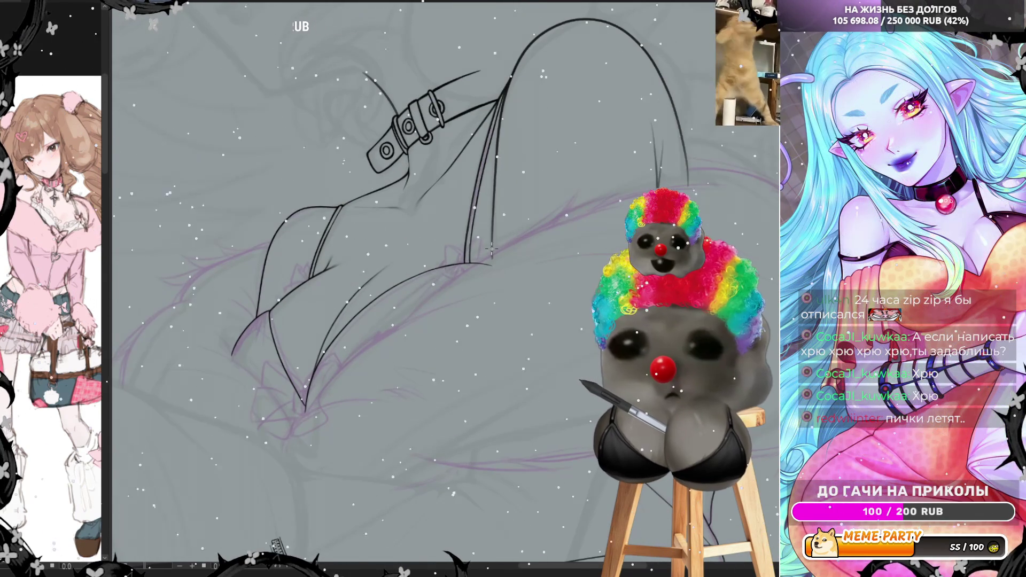
scroll(491, 248, up, 2)
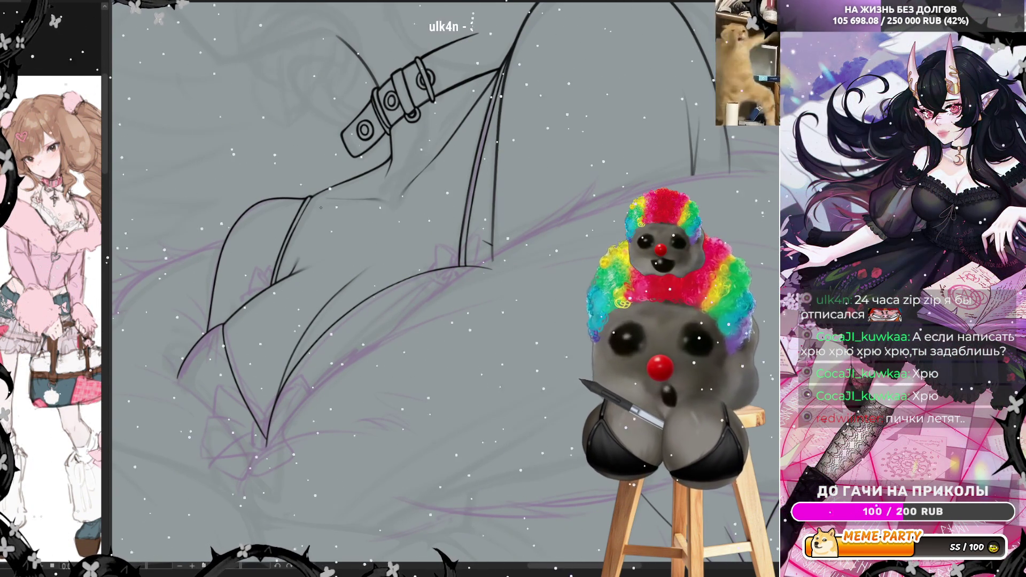
scroll(226, 212, down, 3)
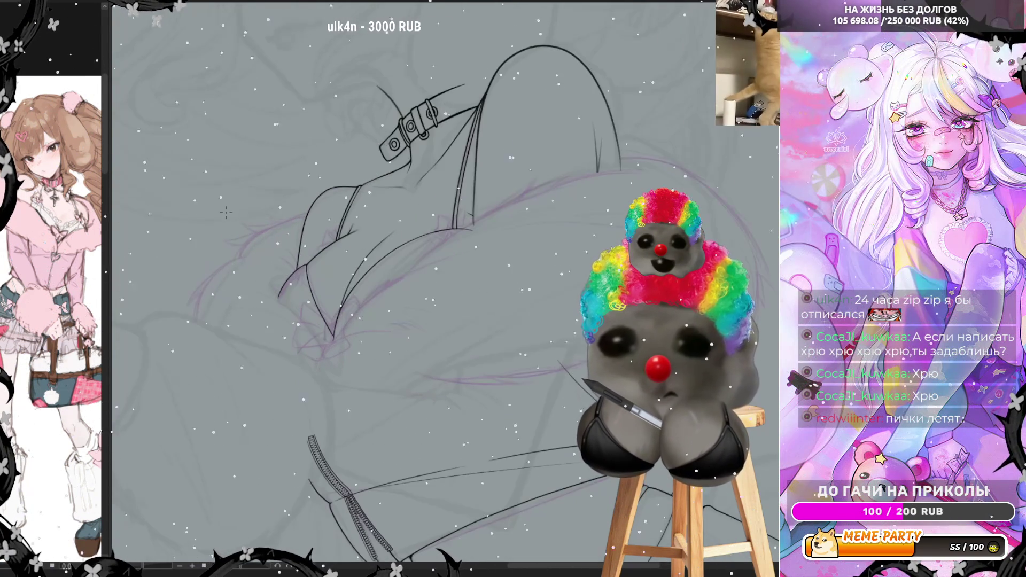
scroll(558, 81, up, 2)
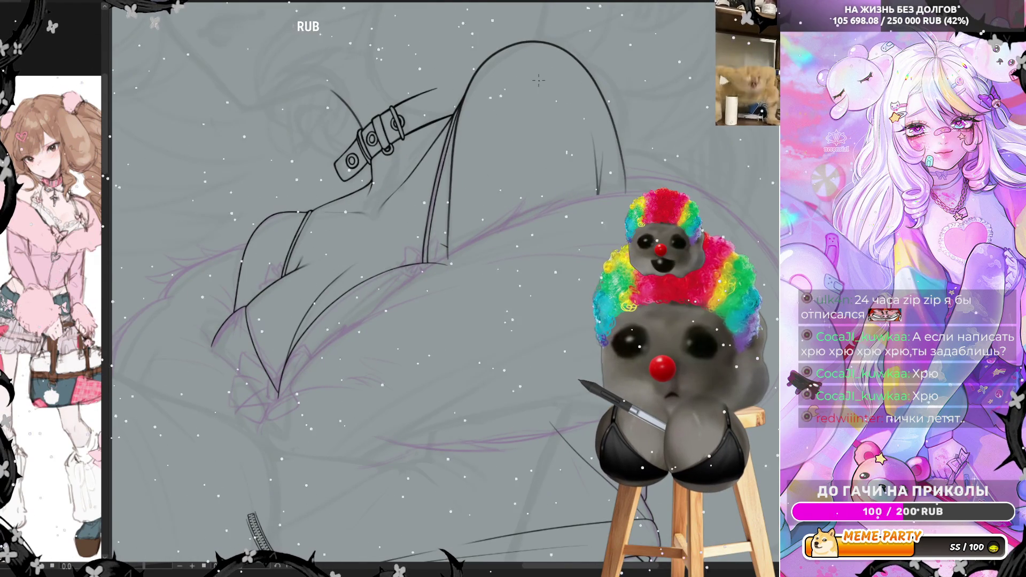
scroll(538, 80, down, 3)
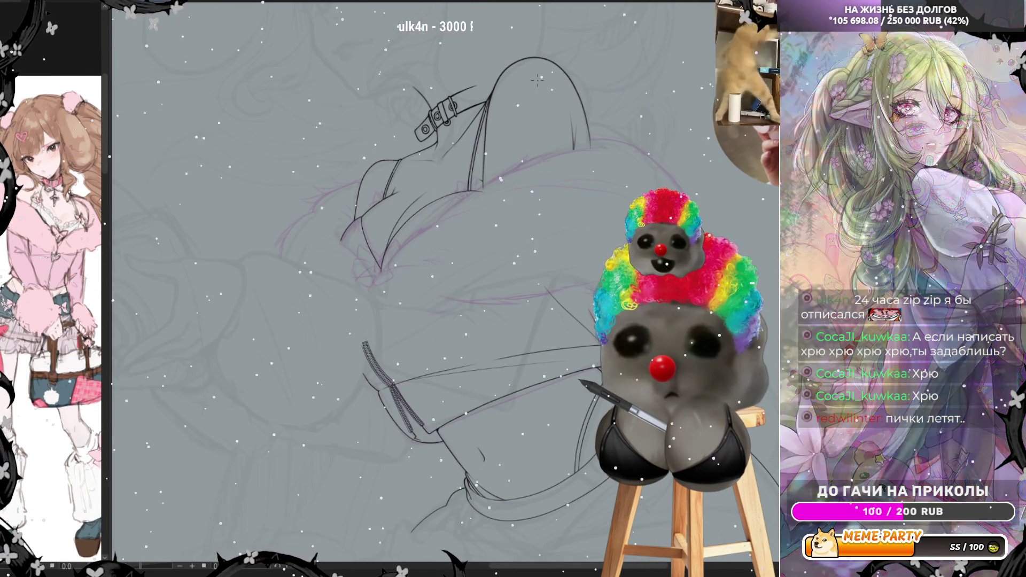
scroll(531, 87, down, 3)
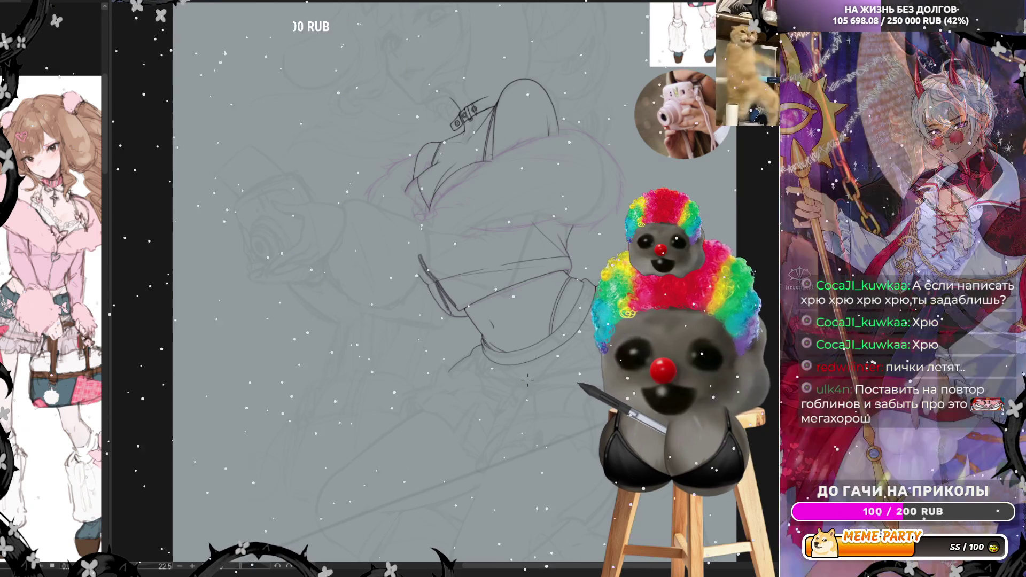
Step: Zoom and pan the view across the torso lines
scroll(526, 380, up, 6)
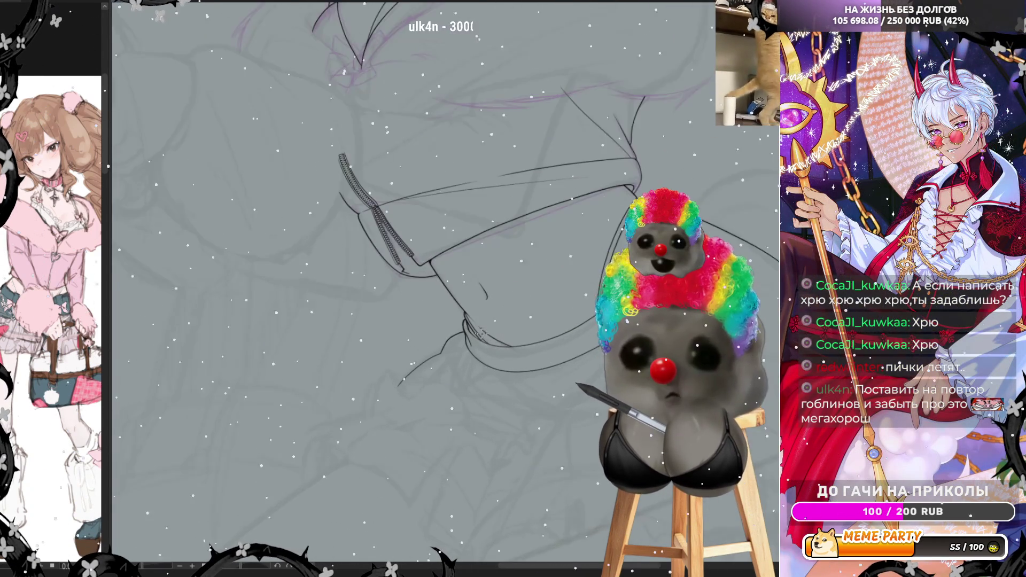
scroll(472, 369, up, 1)
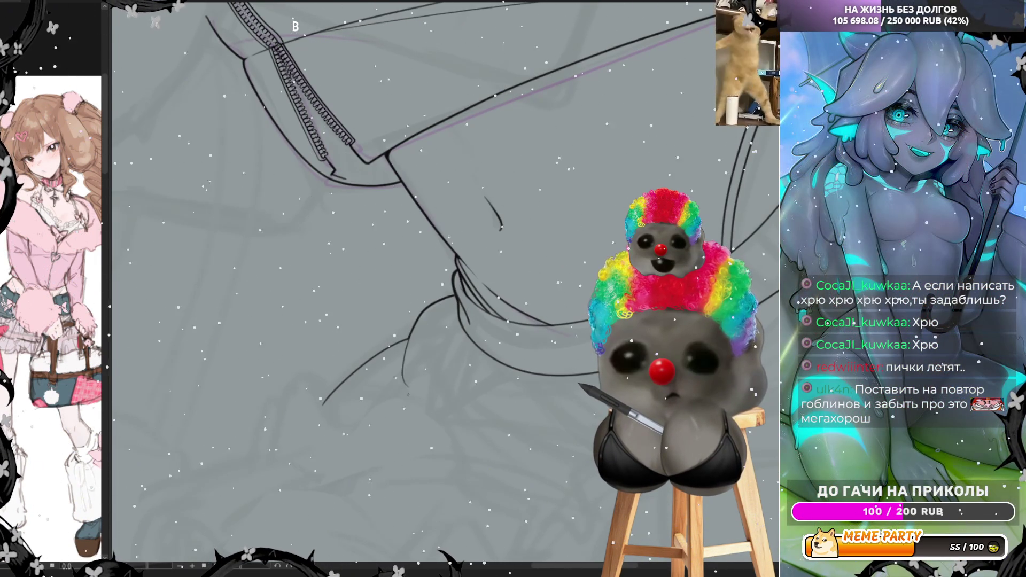
scroll(393, 412, down, 4)
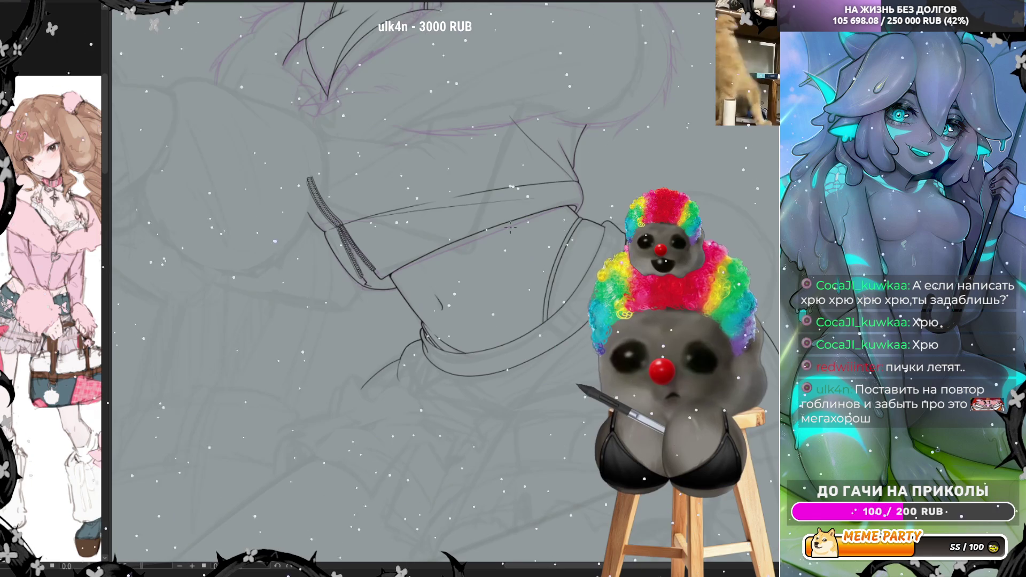
drag(506, 213, 395, 140)
scroll(395, 140, down, 4)
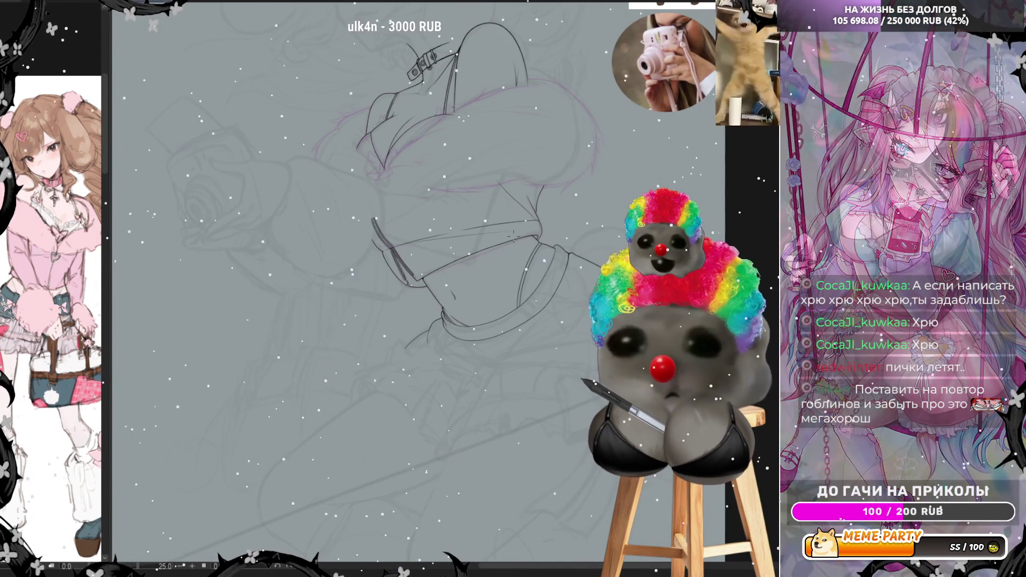
Step: Zoom in close and centre the strap buckle in the view
scroll(515, 235, up, 5)
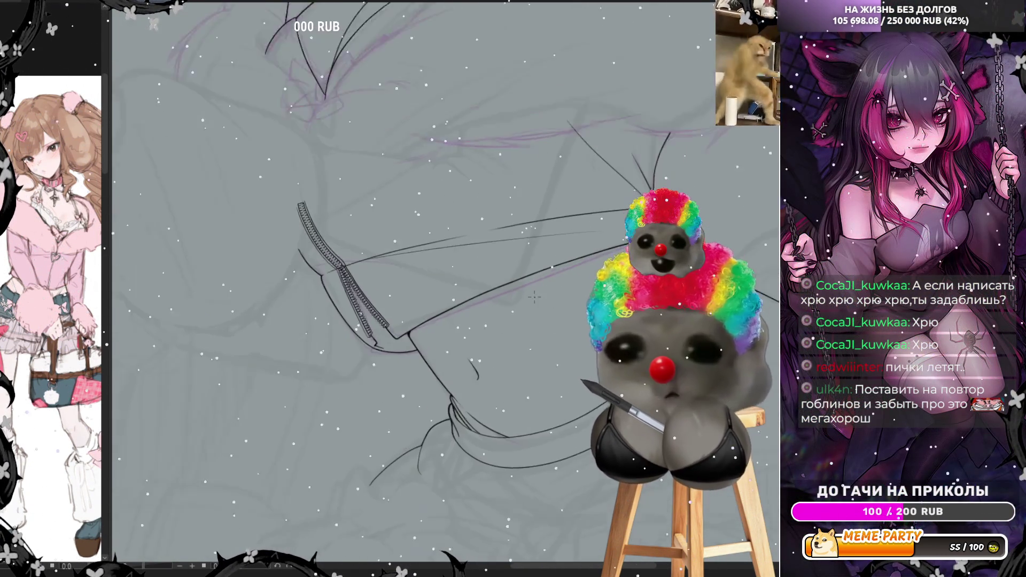
scroll(608, 309, up, 1)
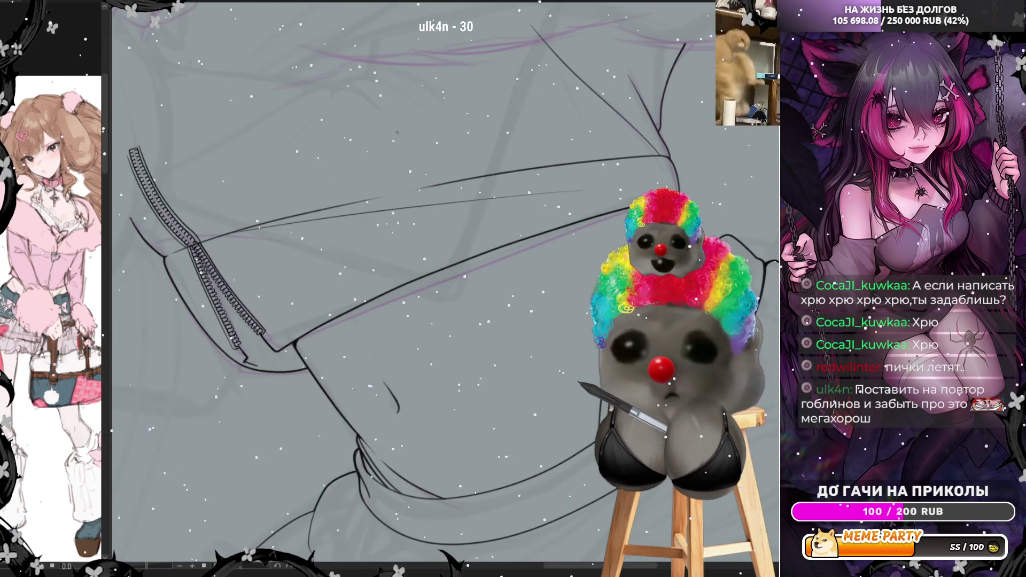
scroll(162, 124, down, 5)
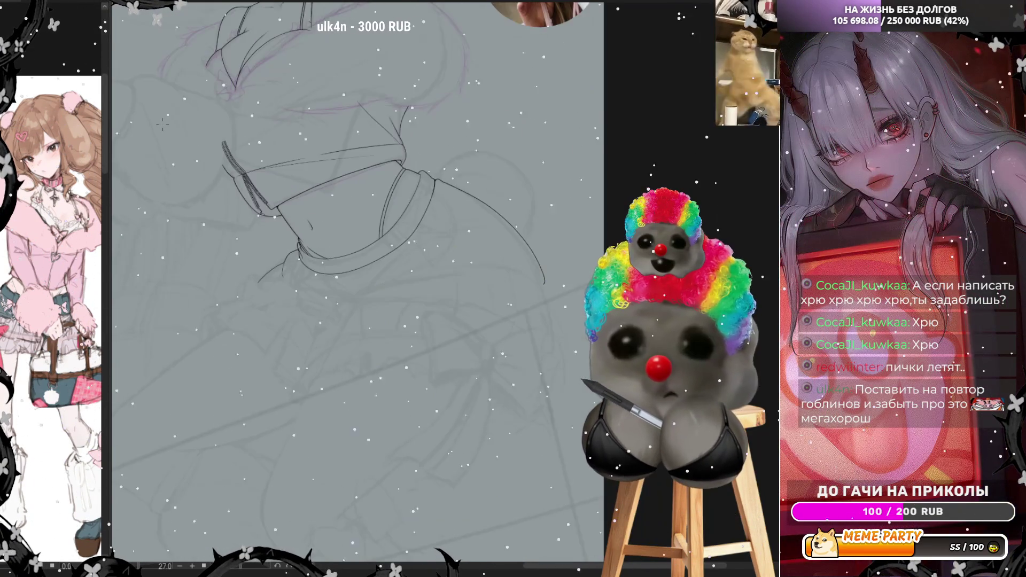
scroll(508, 213, up, 2)
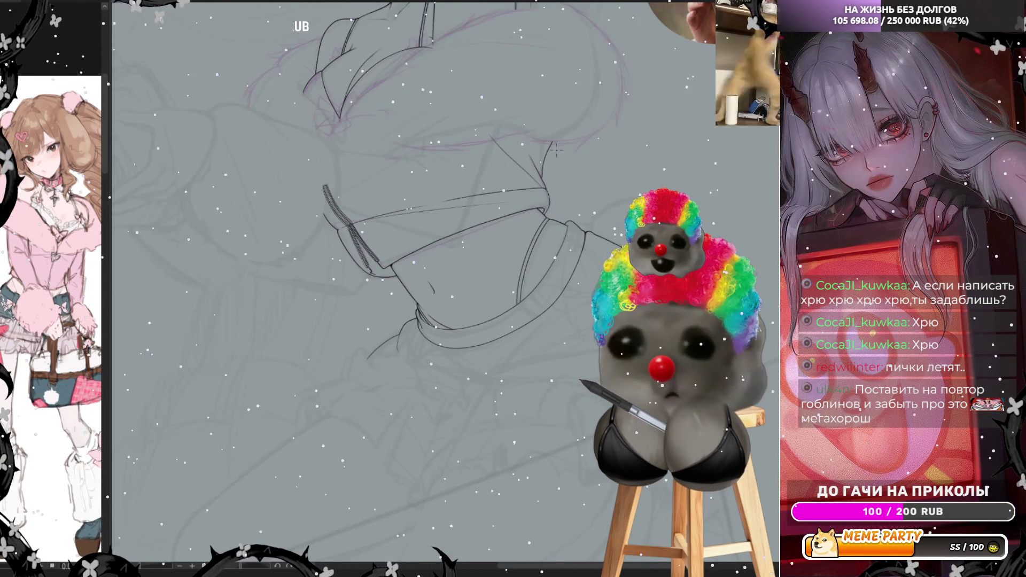
scroll(434, 80, up, 2)
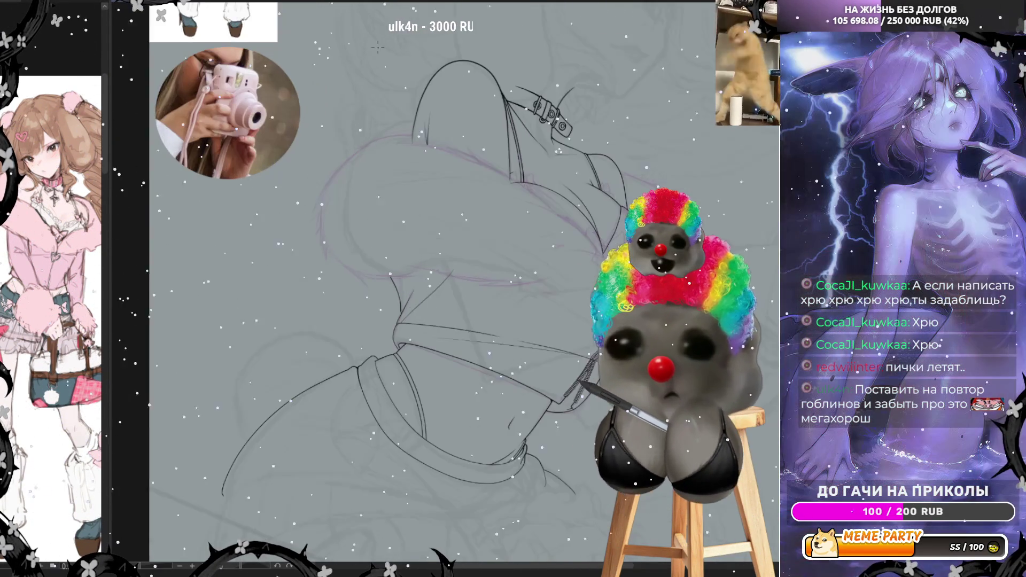
mouse_move(307, 151)
mouse_down()
mouse_move(195, 154)
mouse_move(142, 236)
mouse_up()
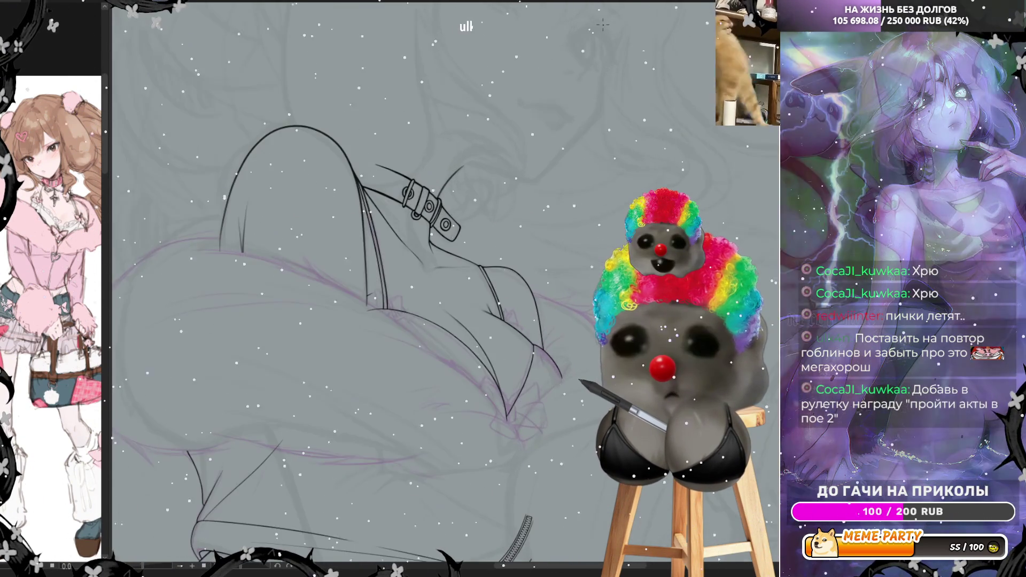
scroll(603, 24, up, 2)
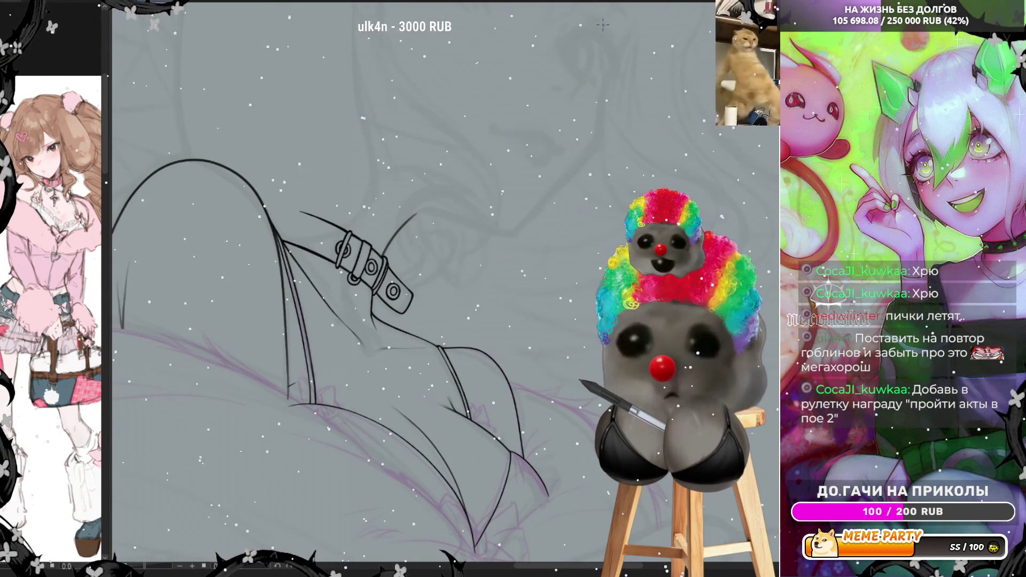
scroll(601, 65, up, 3)
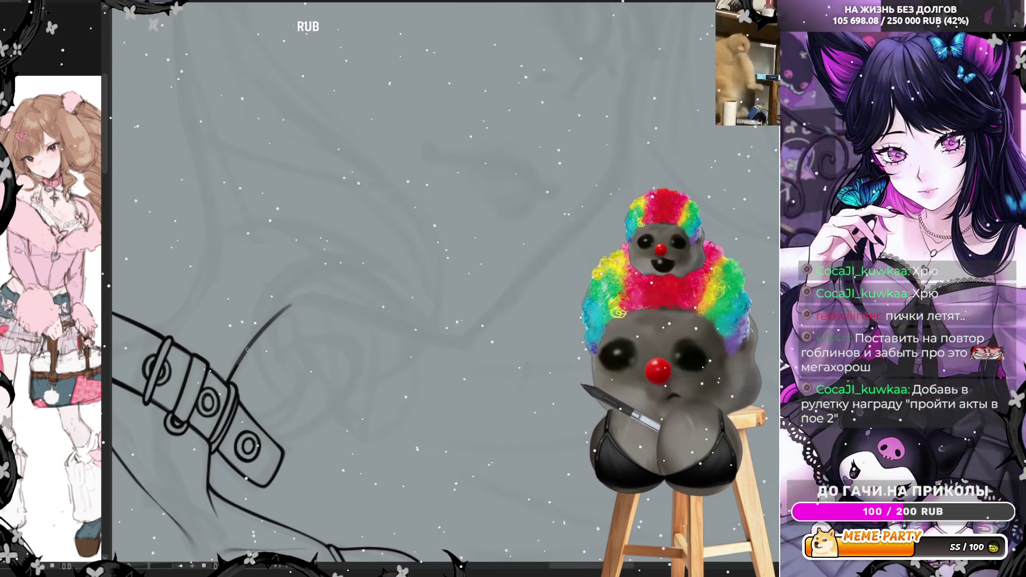
Step: Extend the ink line right of the buckle with a larger brush, curving its end up and right
drag(405, 330, 444, 325)
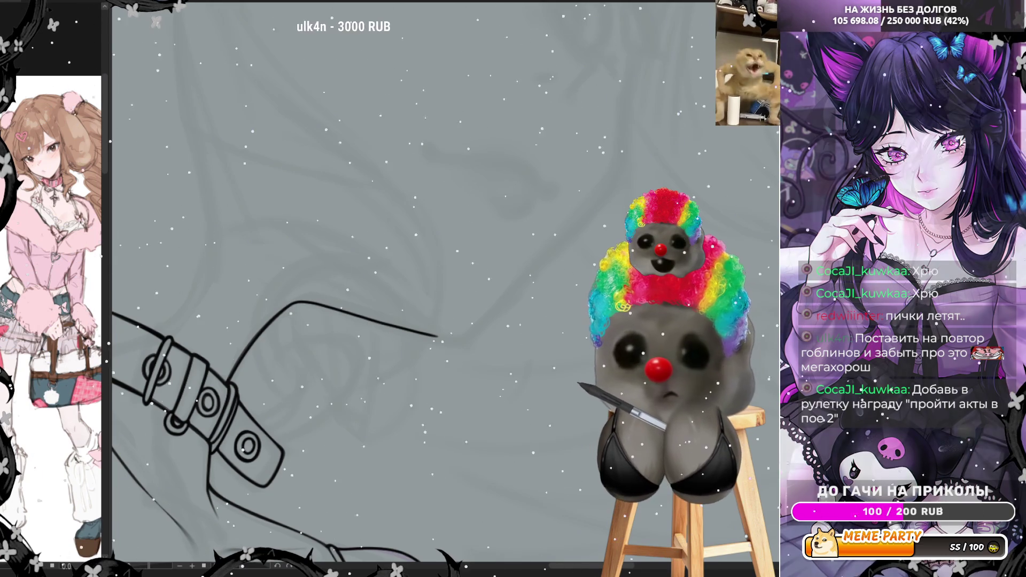
key(bracketright)
key(bracketright)
key(bracketright)
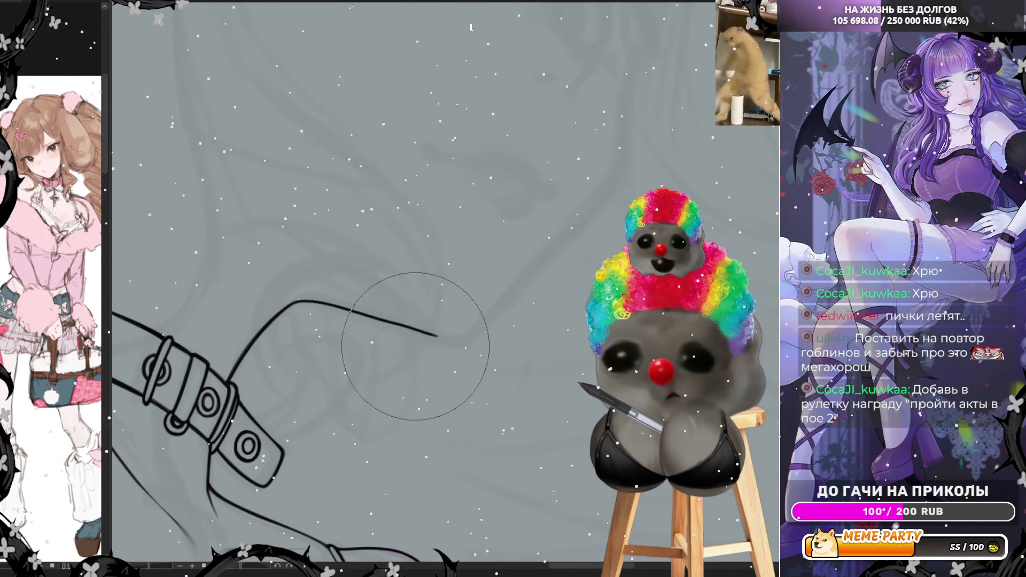
drag(424, 344, 458, 367)
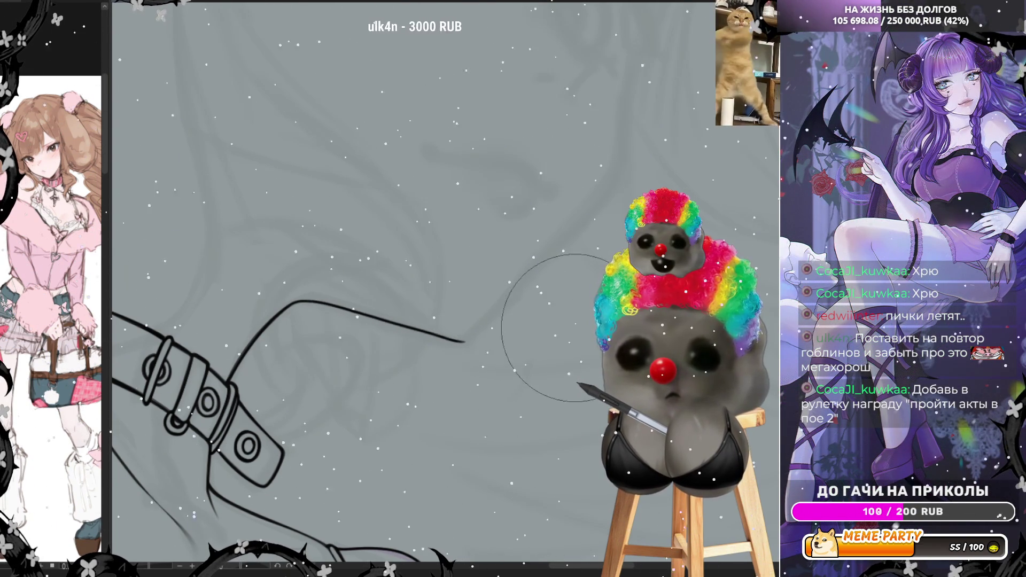
mouse_move(528, 343)
mouse_down()
mouse_move(578, 275)
mouse_move(582, 225)
mouse_move(543, 257)
mouse_move(548, 291)
mouse_move(546, 225)
mouse_move(561, 229)
mouse_move(573, 218)
mouse_move(577, 235)
mouse_move(568, 194)
mouse_move(550, 218)
mouse_move(584, 206)
mouse_move(521, 195)
mouse_up()
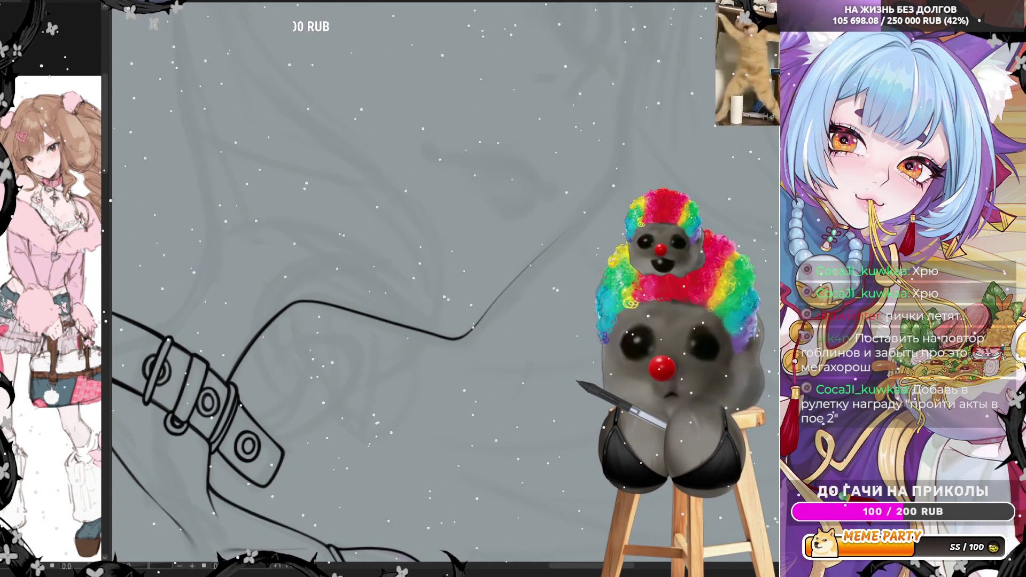
scroll(492, 186, down, 3)
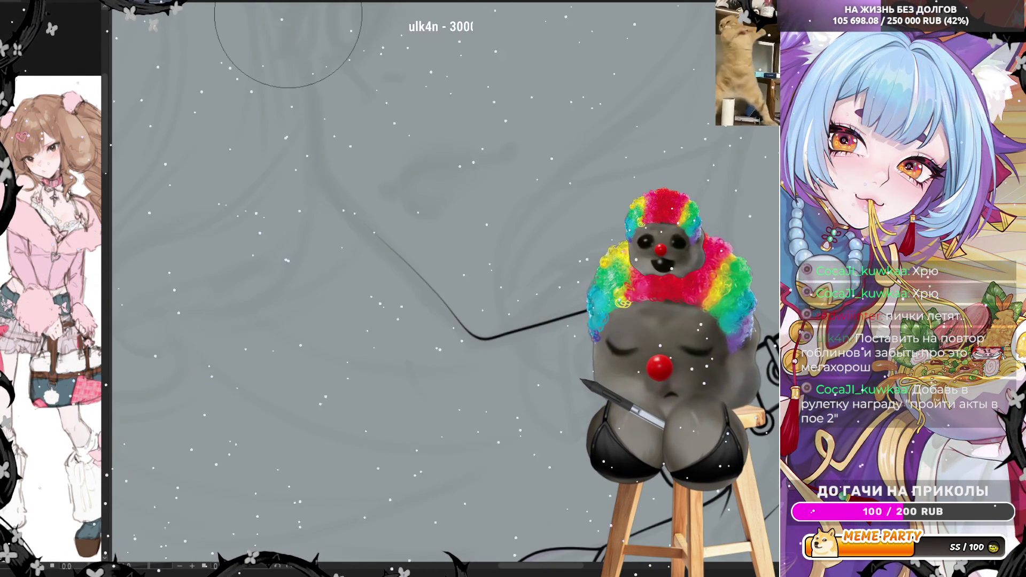
Step: Ink the neck curve from the chin down to the strap line, retrying twice, then check the overall sketch
scroll(428, 331, up, 3)
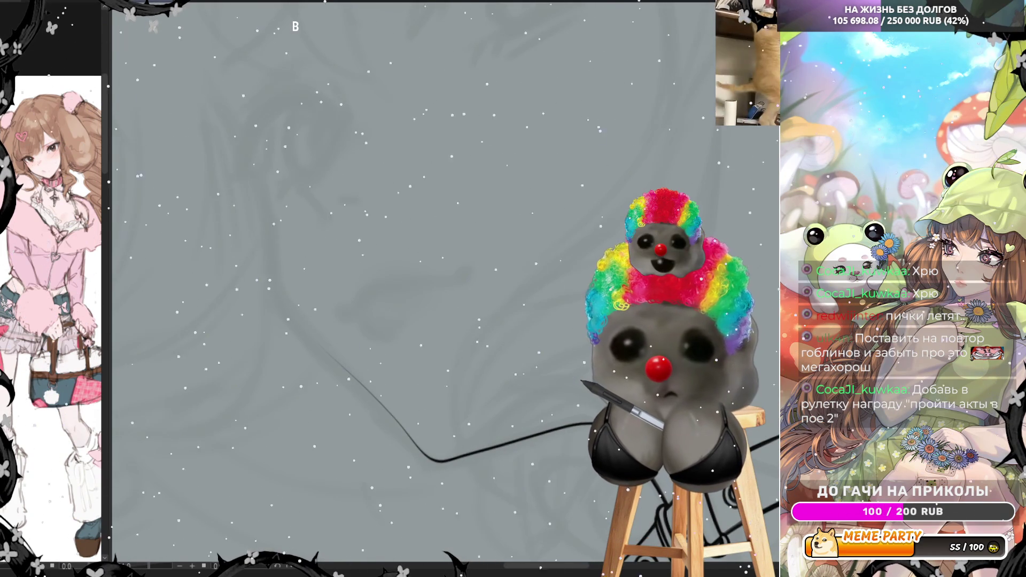
mouse_move(265, 184)
mouse_down()
mouse_move(278, 279)
mouse_move(338, 357)
mouse_up()
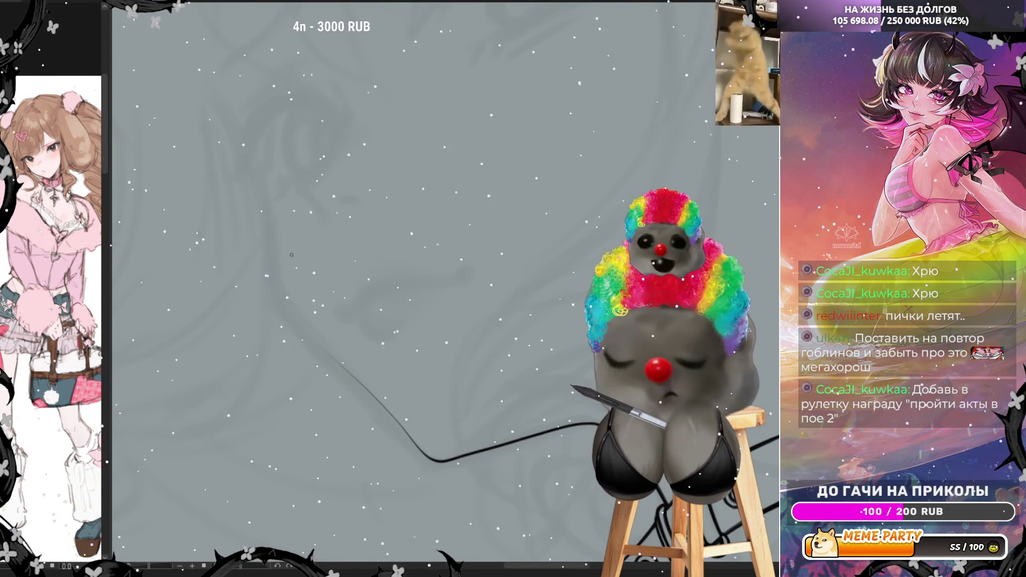
key(ctrl+z)
mouse_move(268, 188)
mouse_down()
mouse_move(270, 252)
mouse_move(350, 368)
mouse_up()
key(ctrl+z)
mouse_move(264, 173)
mouse_down()
mouse_move(268, 265)
mouse_move(301, 332)
mouse_move(331, 358)
mouse_up()
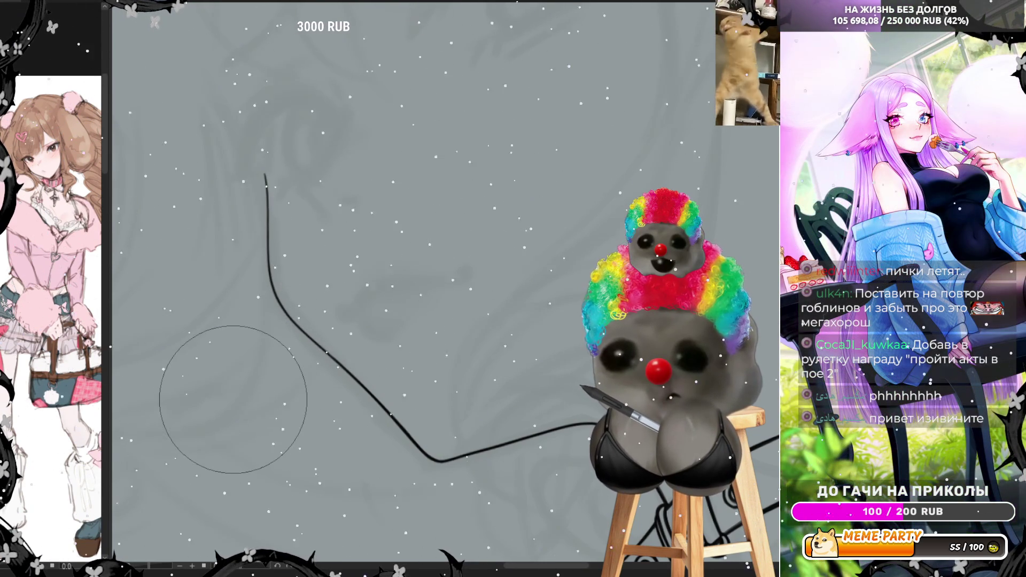
key(ctrl+minus)
key(ctrl+minus)
key(ctrl+minus)
key(ctrl+minus)
key(ctrl+plus)
key(ctrl+plus)
key(ctrl+plus)
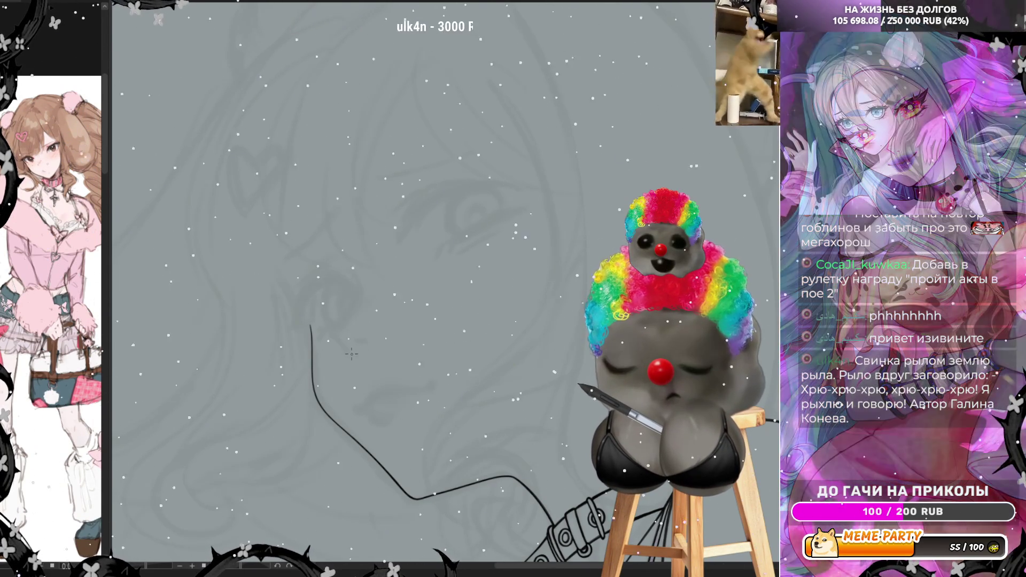
Step: Ink a short diagonal stroke beside the neck line, redrawing its extension as a < shape
drag(352, 356, 329, 330)
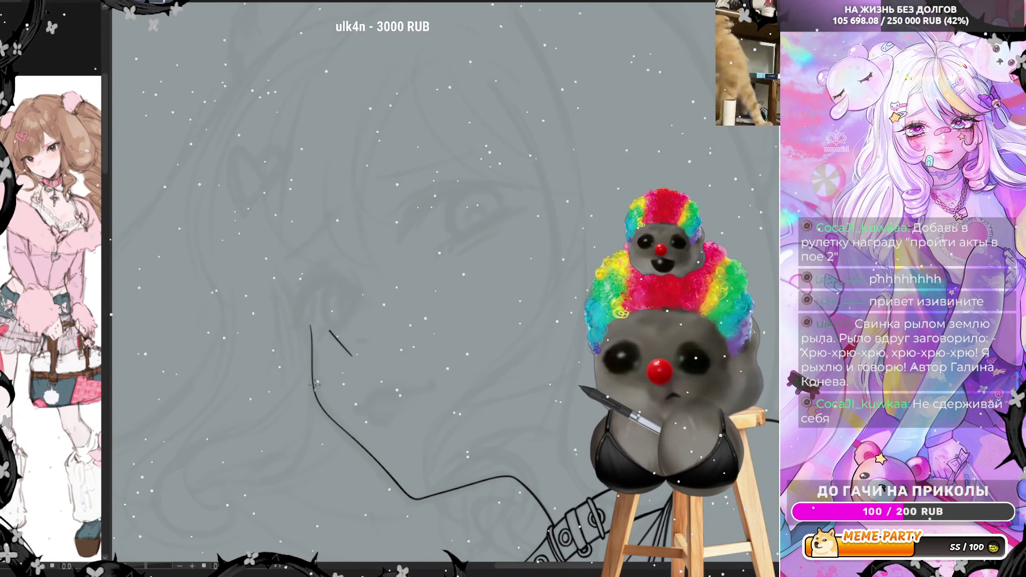
scroll(338, 376, up, 2)
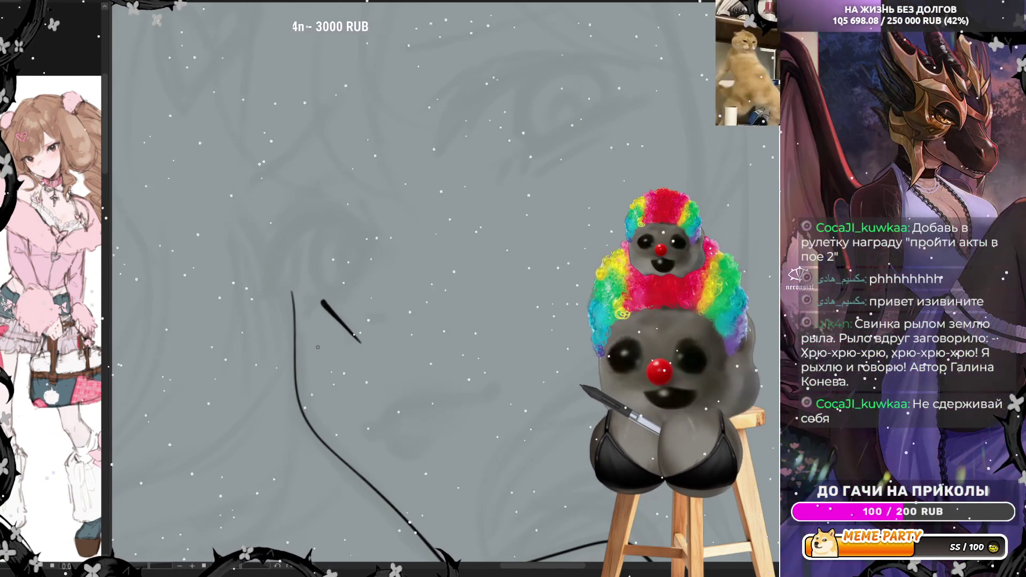
drag(340, 287, 372, 251)
key(ctrl+z)
drag(323, 300, 368, 247)
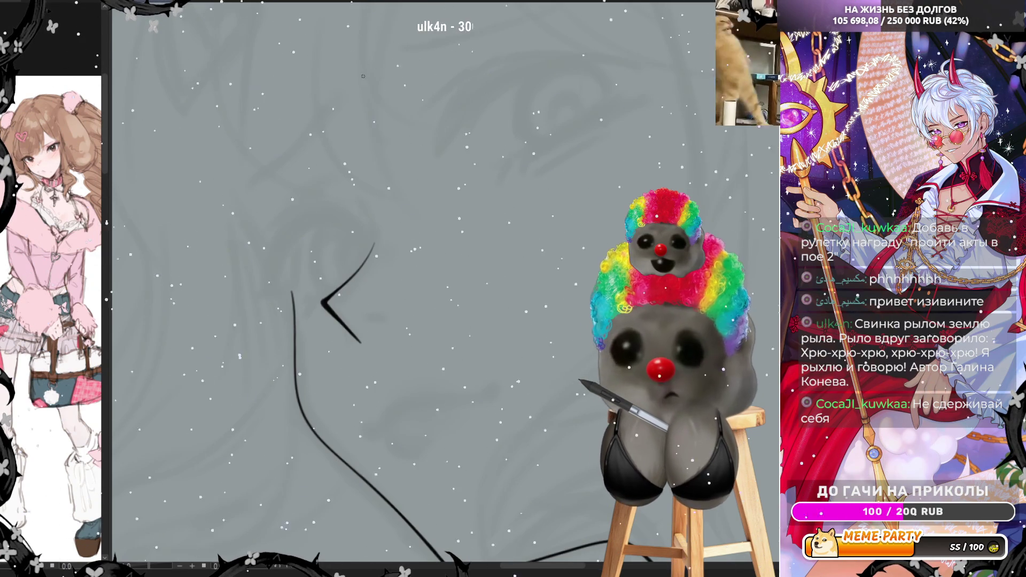
Step: With the canvas flipped horizontally, add a small curved mark near the eye and two mouth lines
key(h)
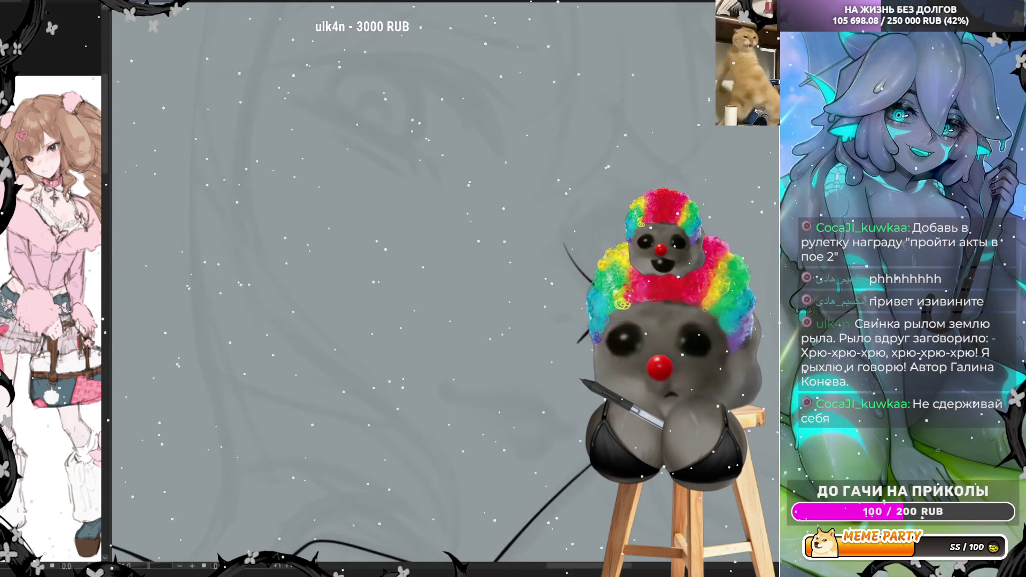
scroll(480, 320, up, 2)
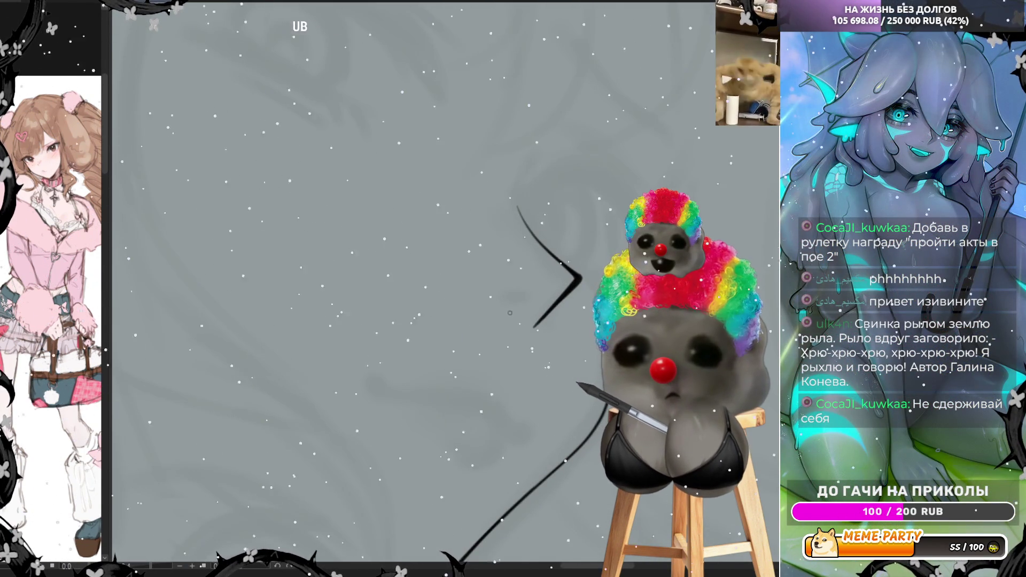
drag(489, 299, 510, 301)
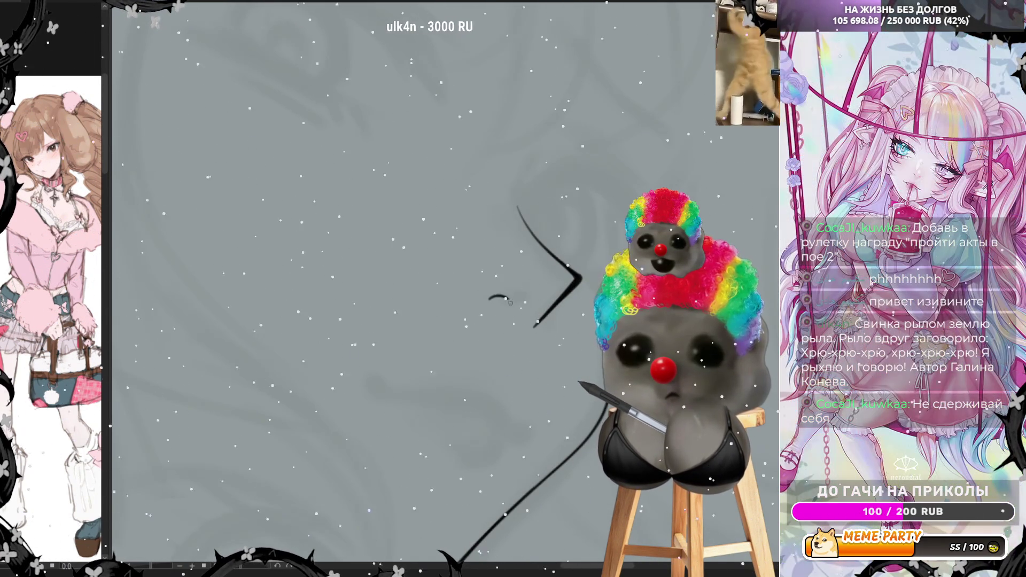
mouse_move(377, 382)
mouse_down()
mouse_move(473, 398)
mouse_move(505, 420)
mouse_move(494, 433)
mouse_up()
drag(370, 381, 446, 411)
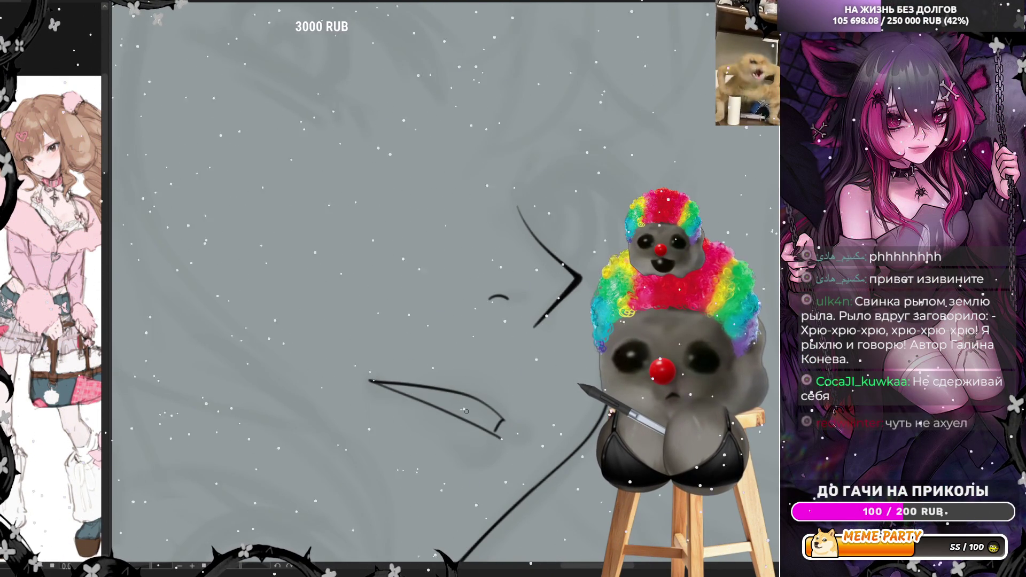
Step: Flip the canvas back to check proportions and add a curved stroke below the mouth
scroll(466, 412, down, 3)
scroll(502, 359, up, 2)
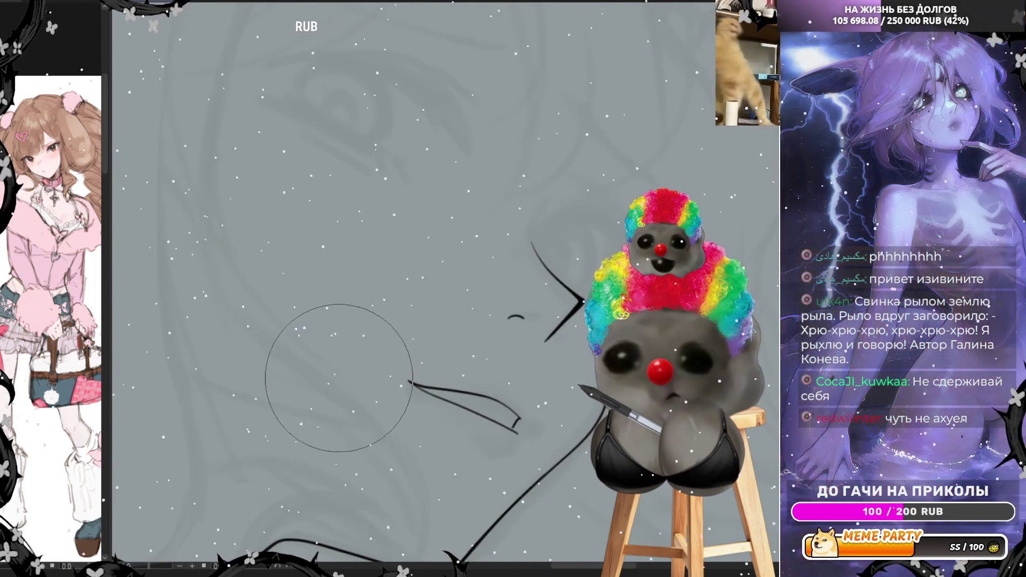
key(h)
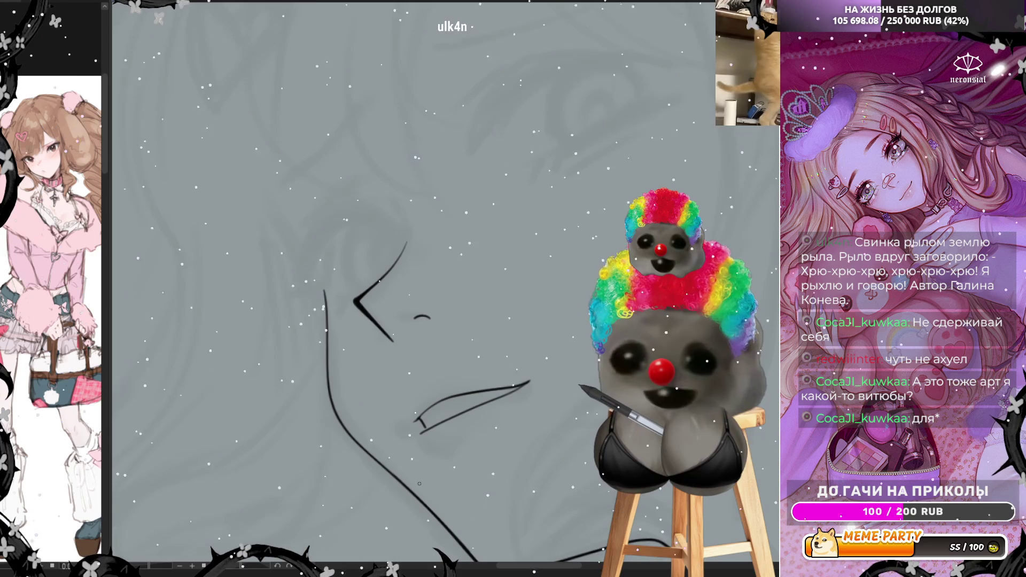
drag(418, 430, 430, 470)
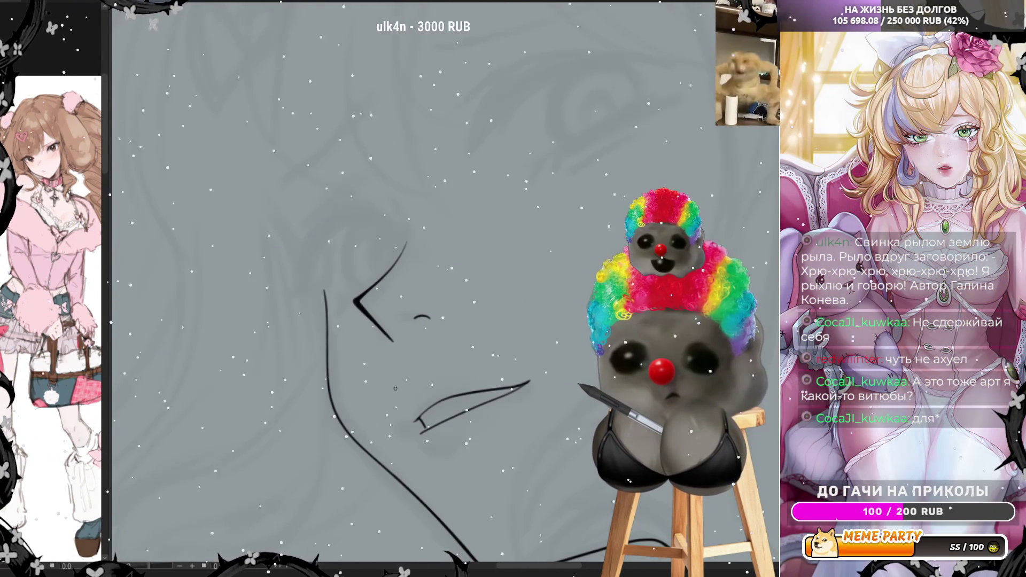
scroll(363, 187, down, 5)
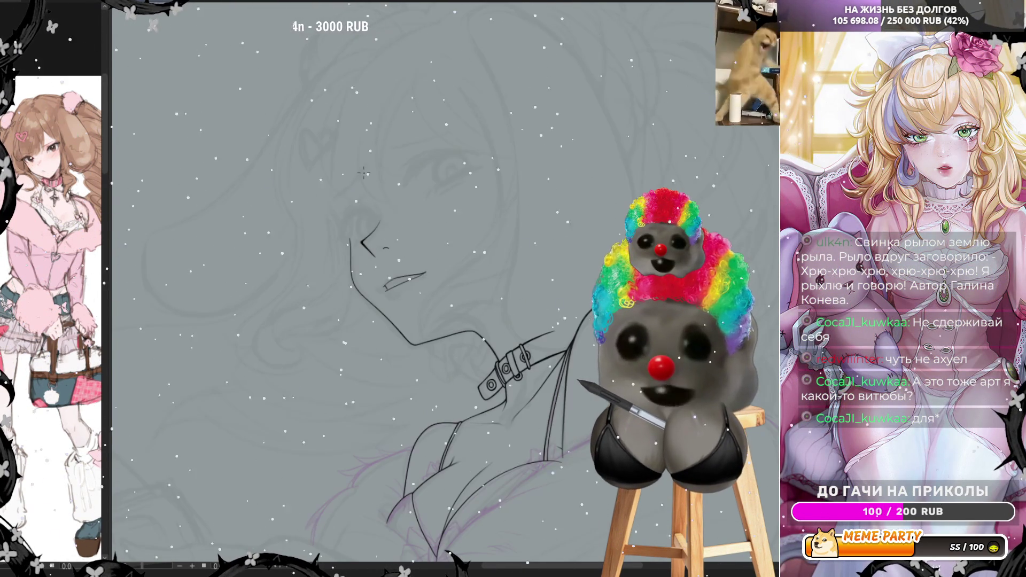
Step: Draw three attempts at the nose contour line, undoing each unsatisfying one
scroll(364, 172, up, 4)
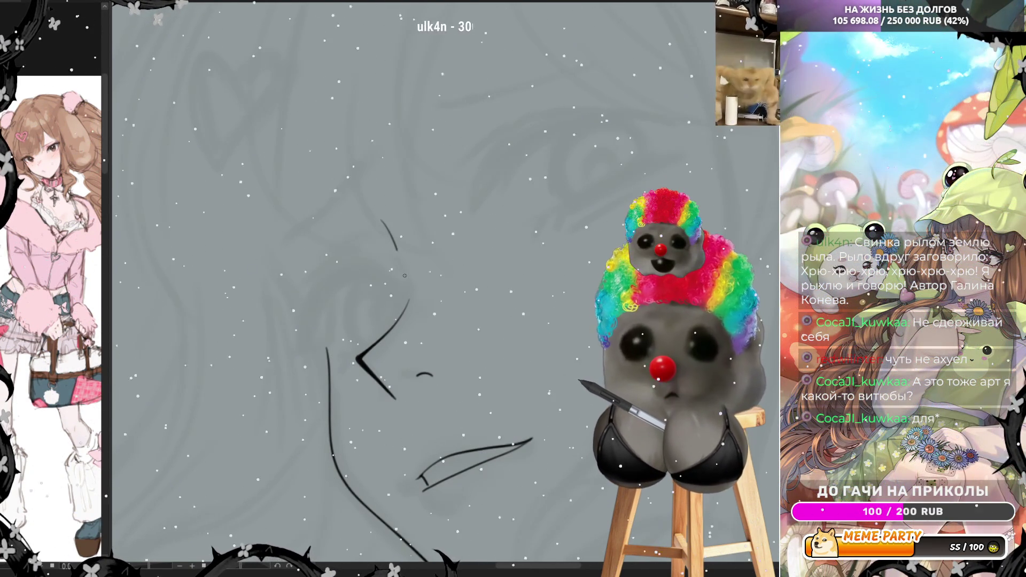
drag(387, 223, 409, 294)
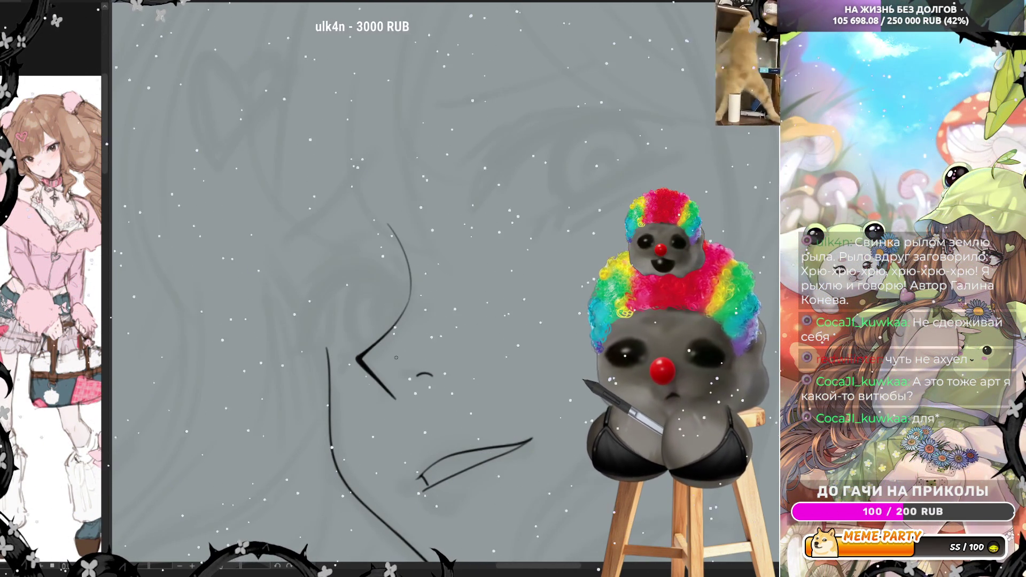
key(ctrl+z)
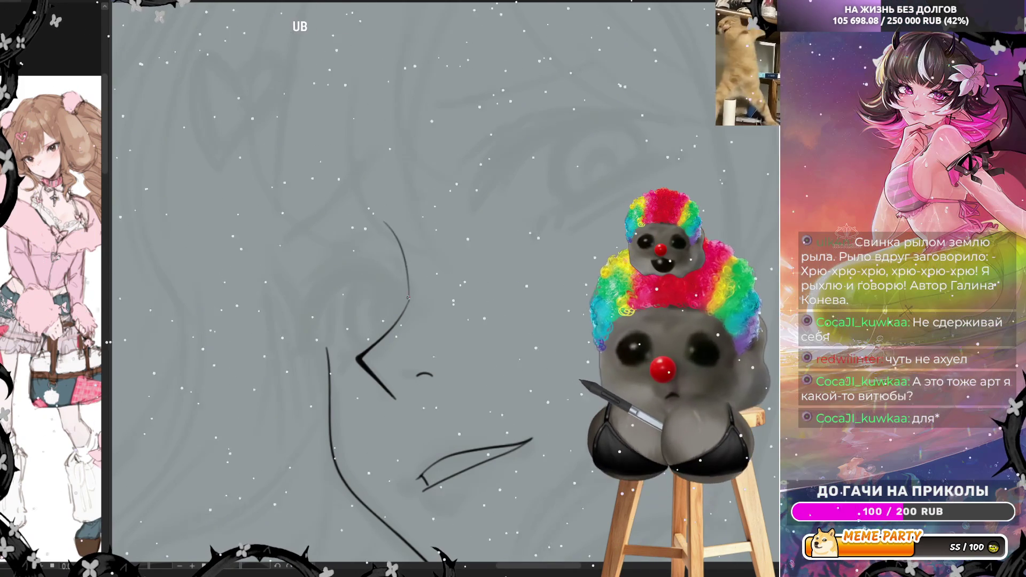
drag(385, 224, 410, 293)
key(ctrl+z)
drag(398, 248, 410, 295)
key(ctrl+z)
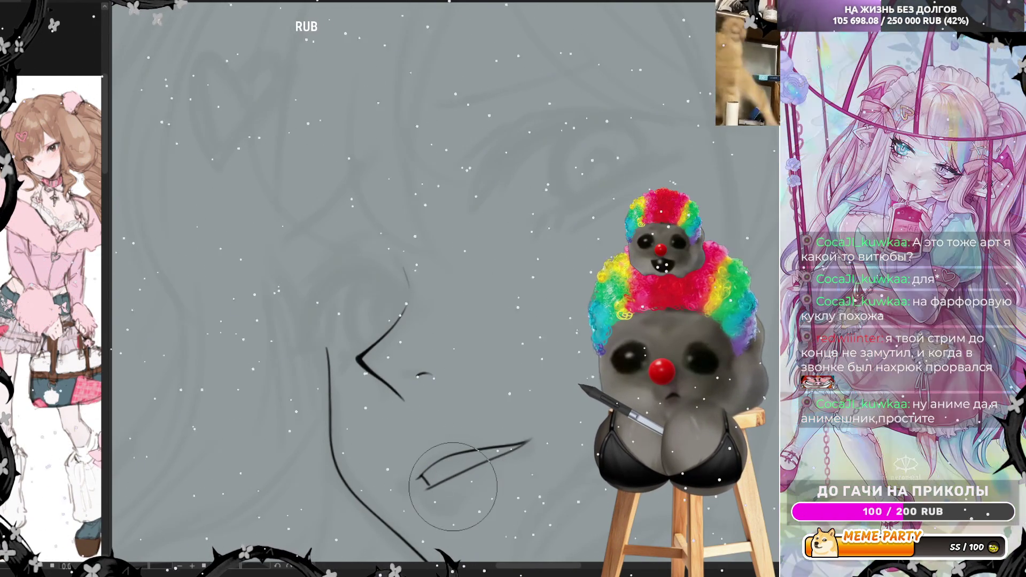
Step: Zoom in and draw the profile outline stroke running up from the nose toward the forehead
scroll(470, 179, down, 4)
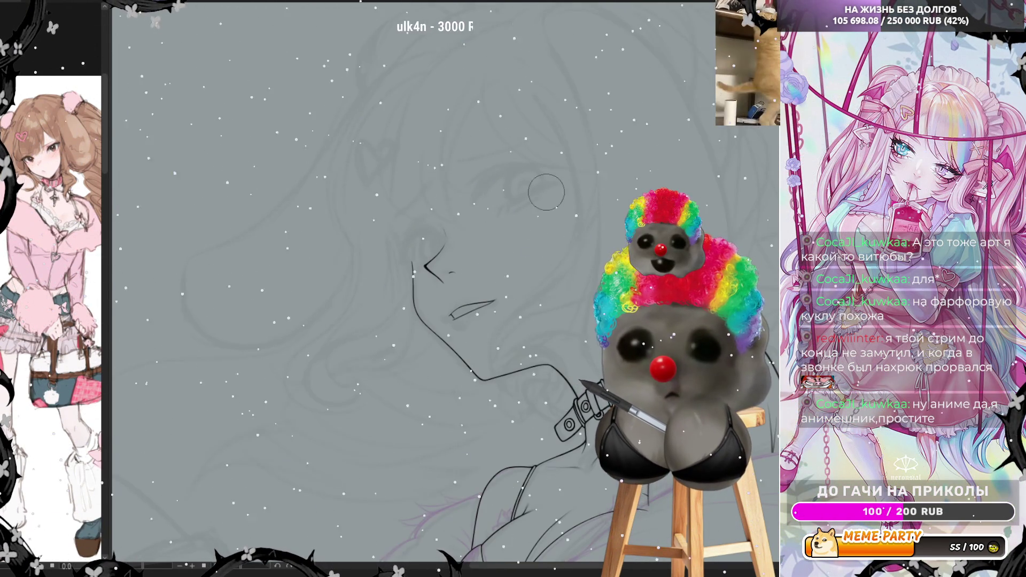
scroll(547, 192, up, 2)
scroll(535, 199, down, 2)
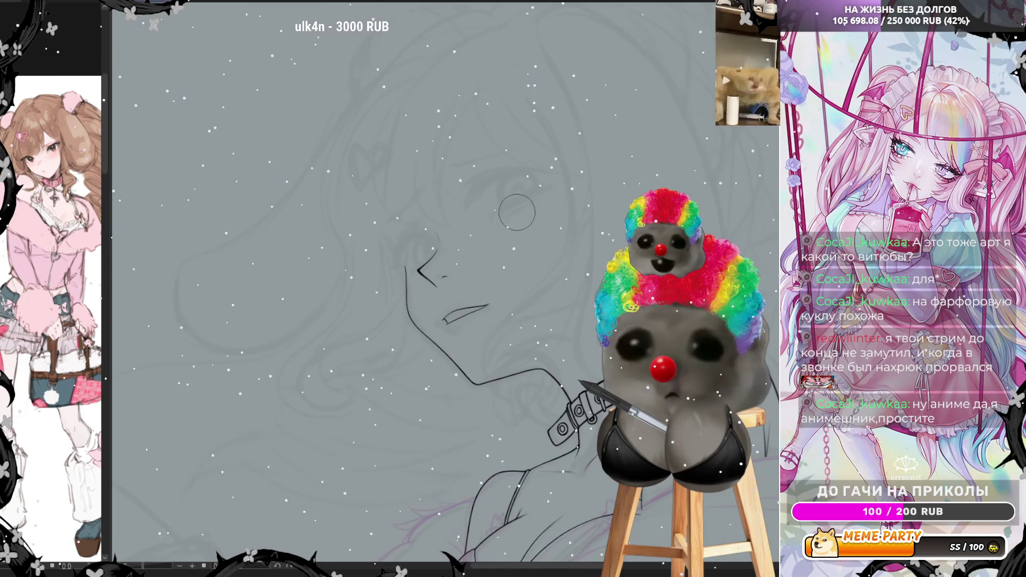
scroll(394, 249, up, 2)
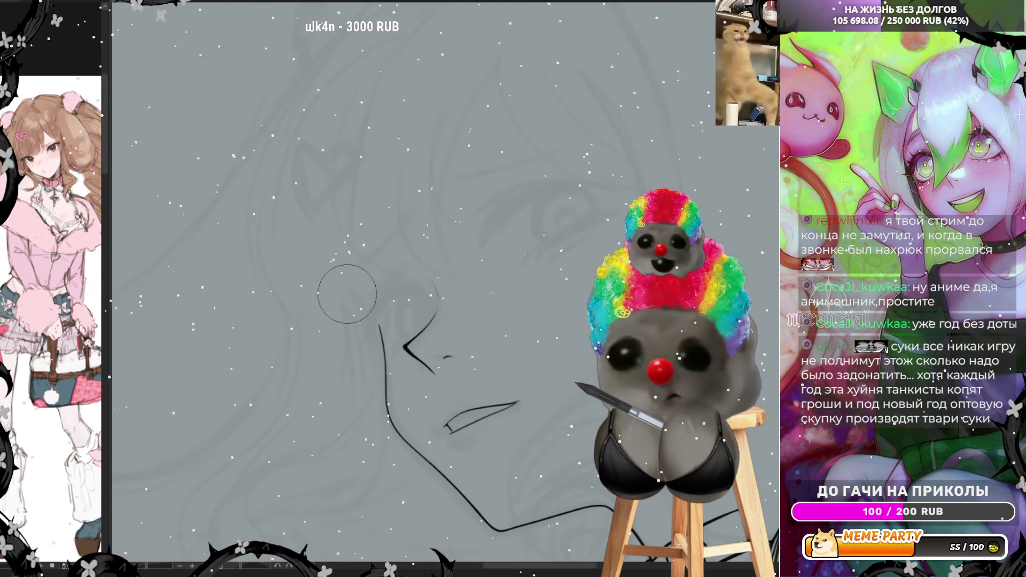
drag(341, 278, 358, 302)
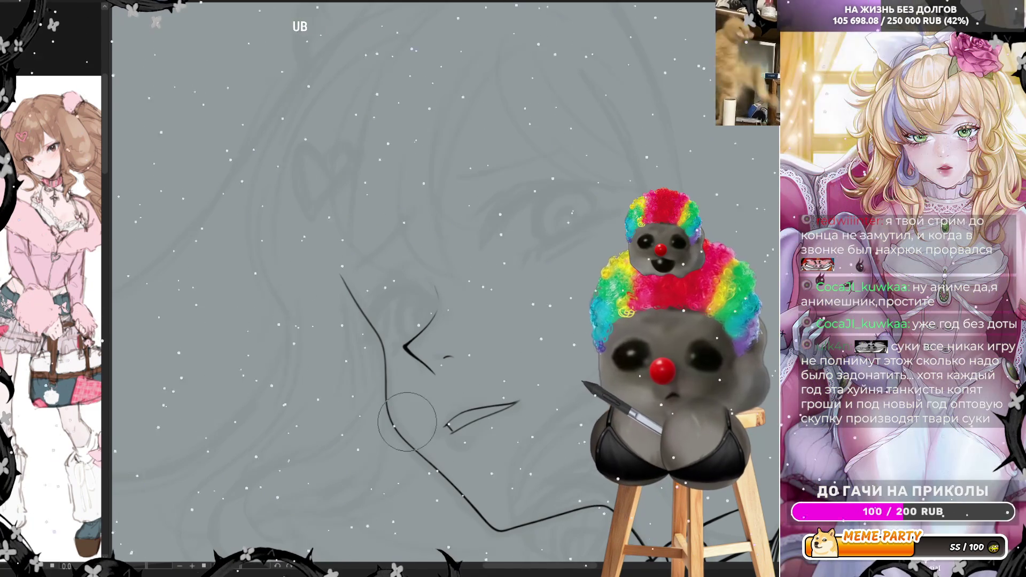
scroll(485, 262, down, 3)
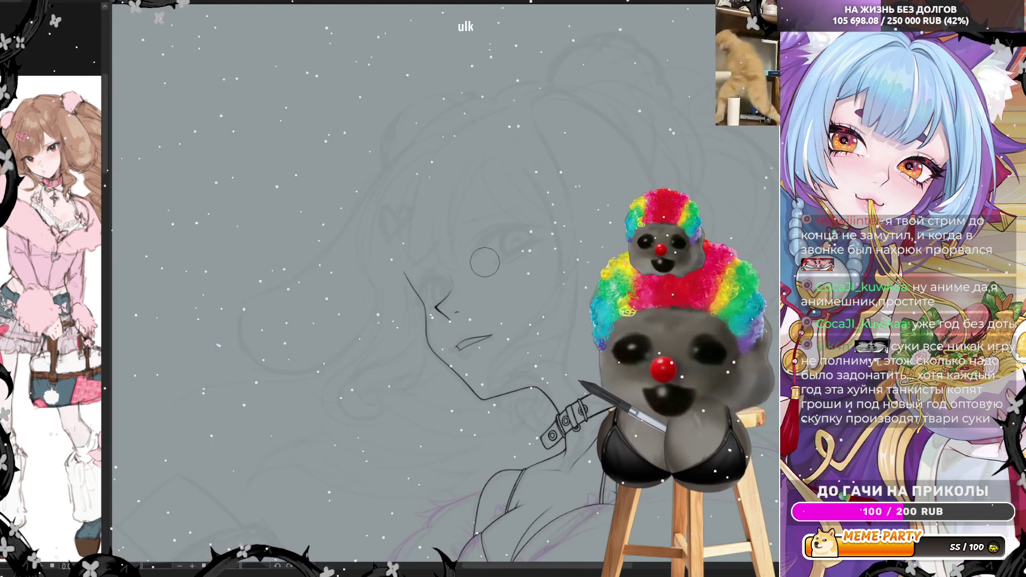
scroll(485, 262, down, 3)
scroll(404, 156, up, 4)
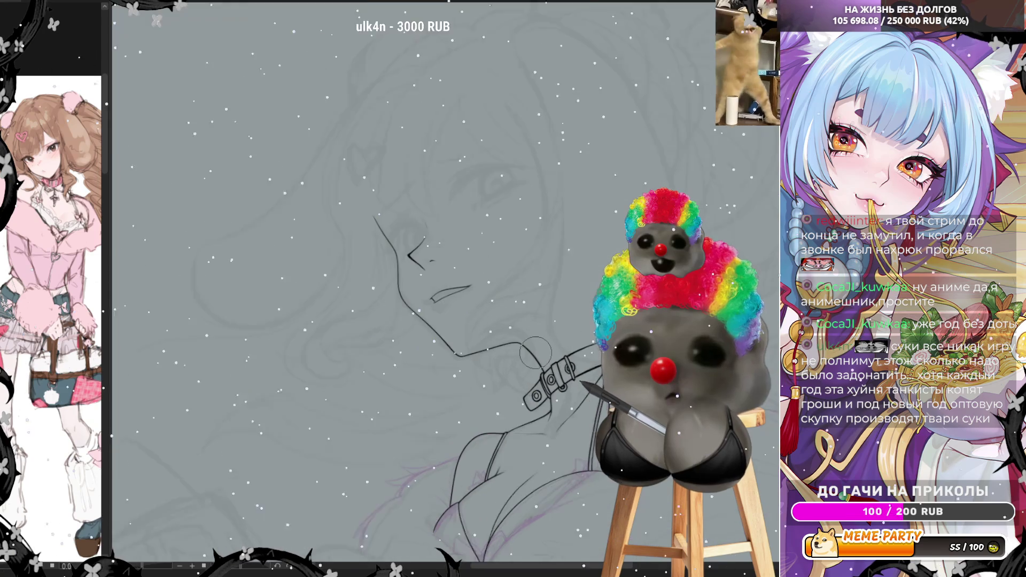
scroll(404, 155, down, 3)
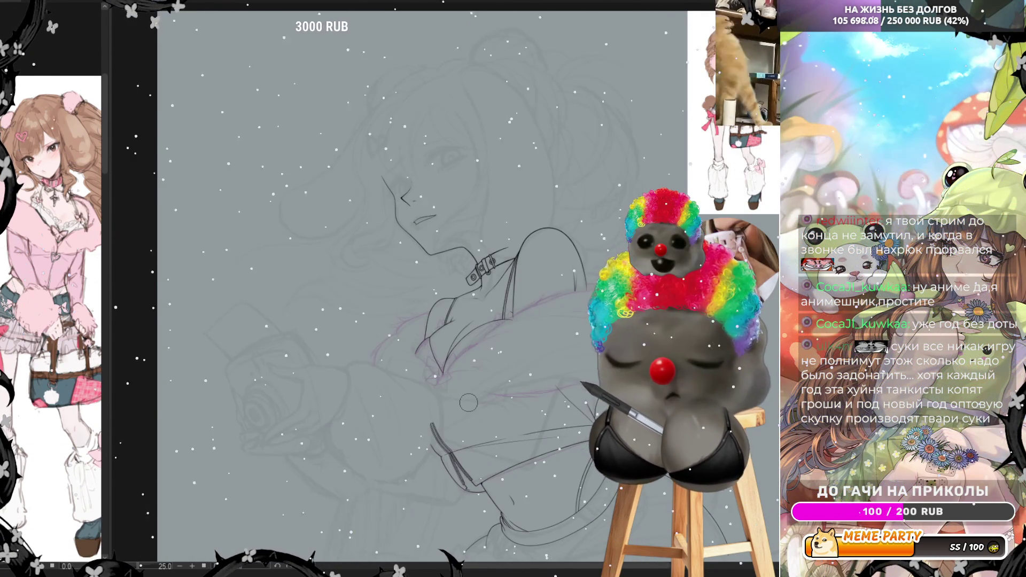
scroll(467, 399, down, 4)
scroll(424, 466, up, 2)
scroll(459, 188, up, 3)
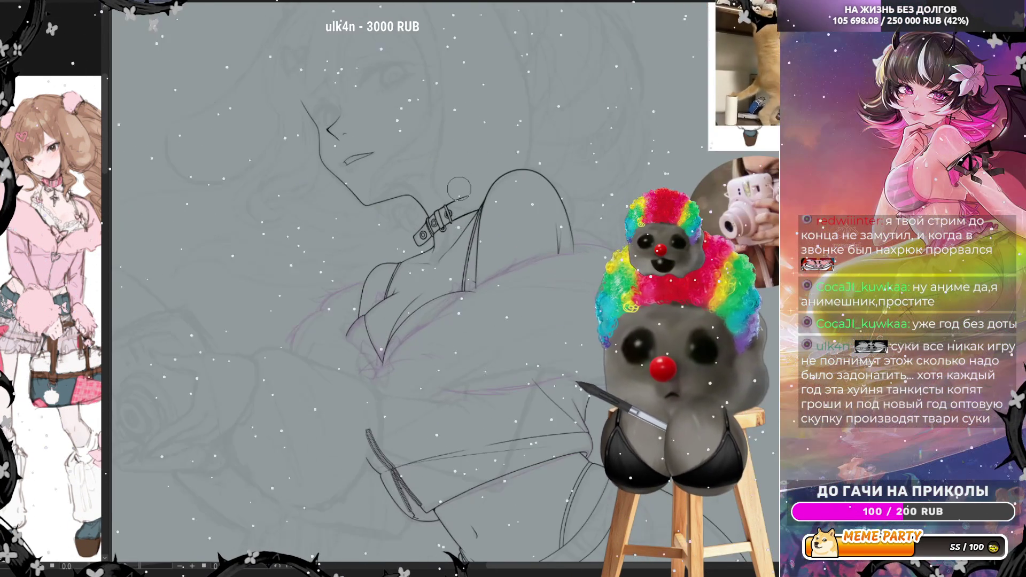
drag(458, 185, 493, 275)
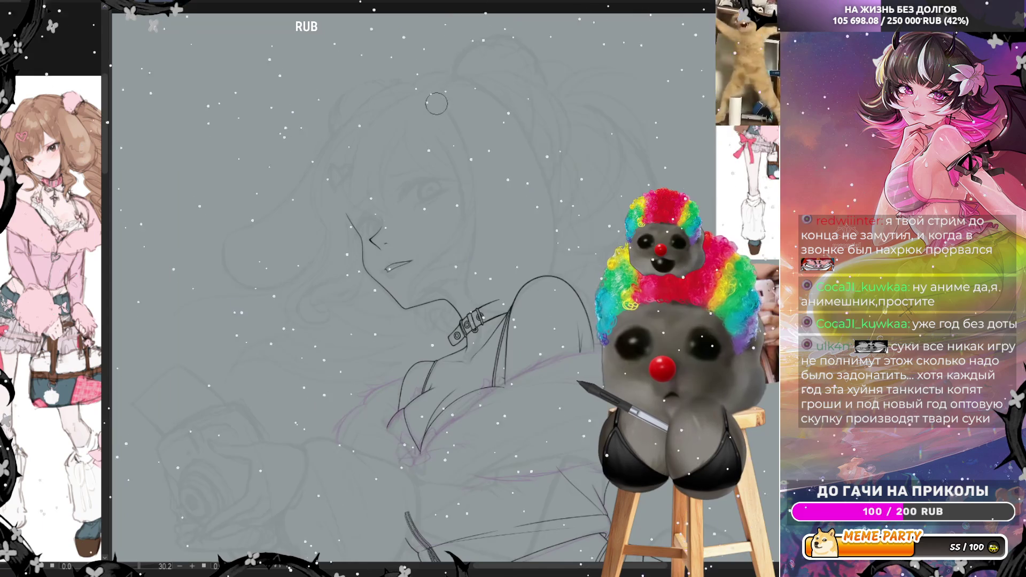
scroll(369, 171, up, 2)
scroll(369, 172, up, 1)
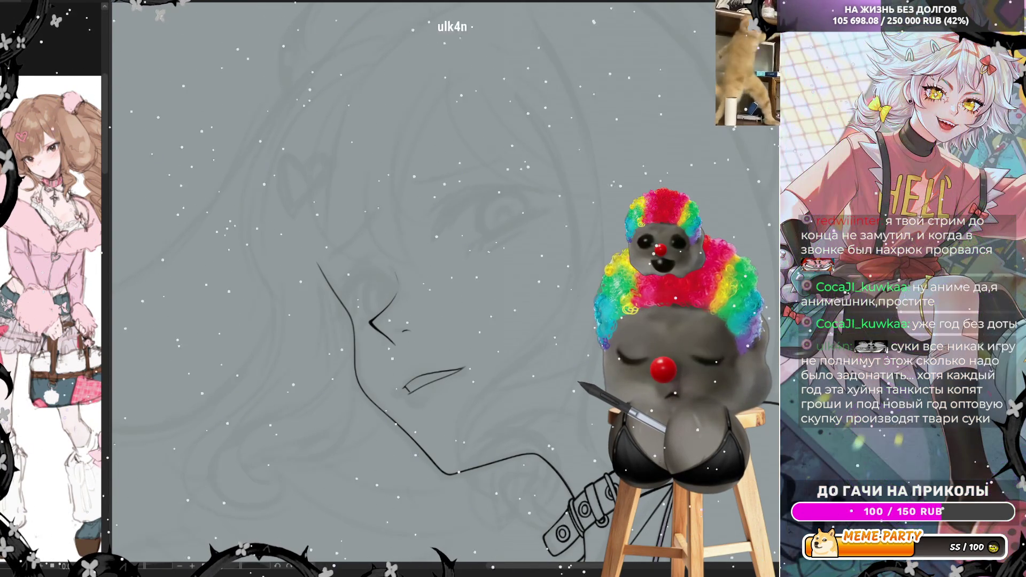
scroll(638, 279, down, 1)
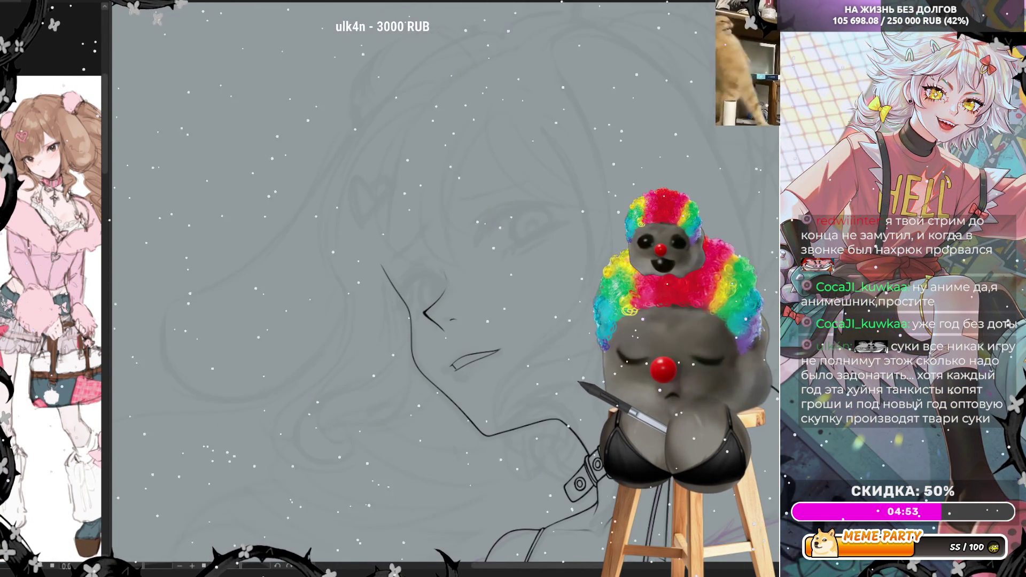